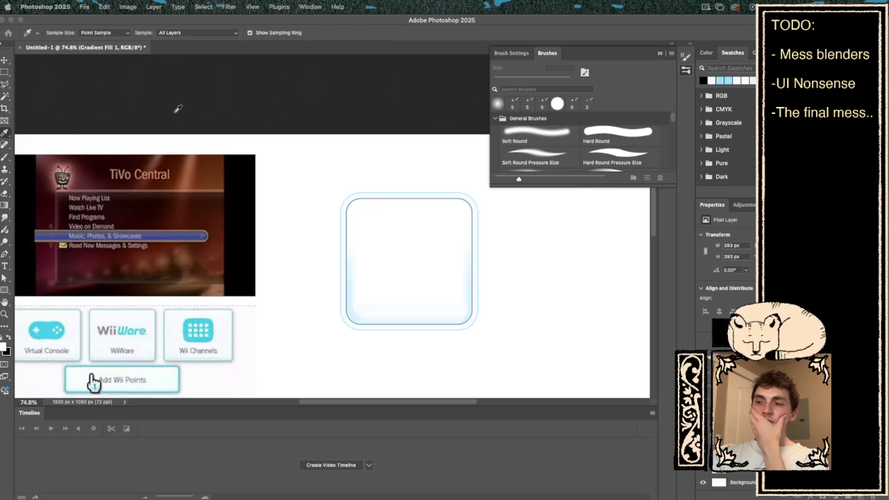
# - Switch to the Hand tool so the canvas can be panned
pyautogui.press('h')
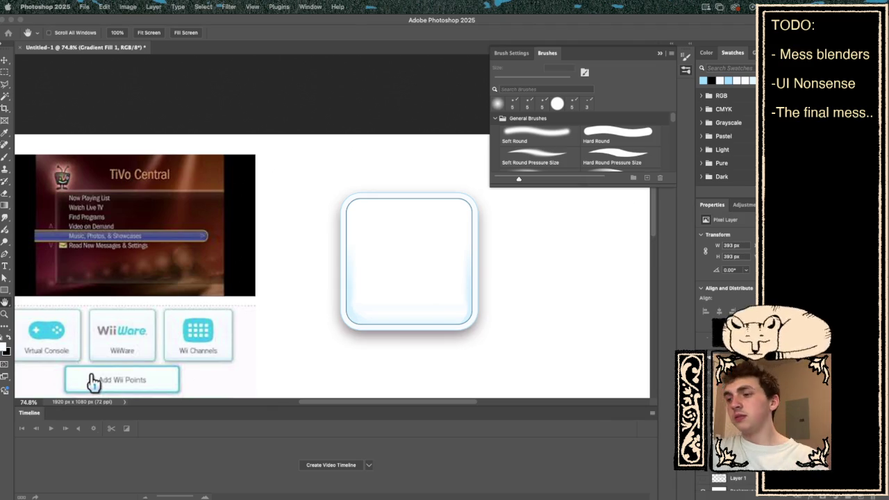
# - Rotate the rounded square 180° with Free Transform so the blue band sits on top, then switch to Unity
pyautogui.press('u')
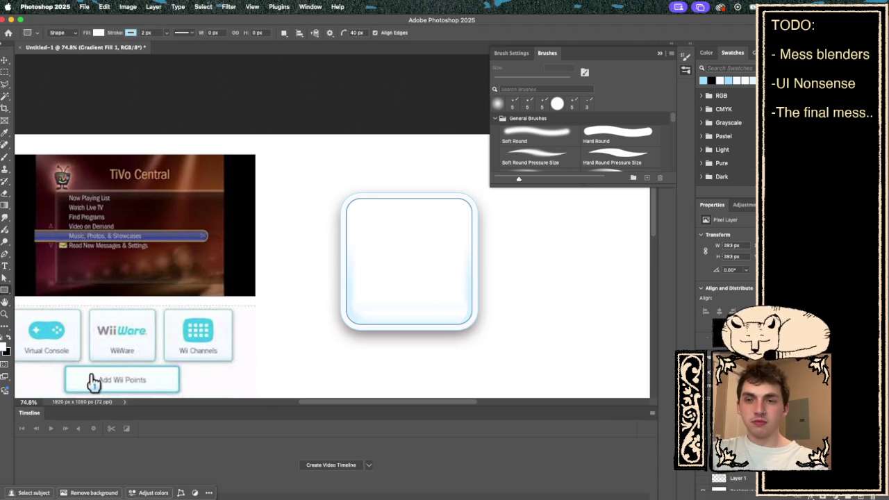
pyautogui.hotkey('ctrl', 't')
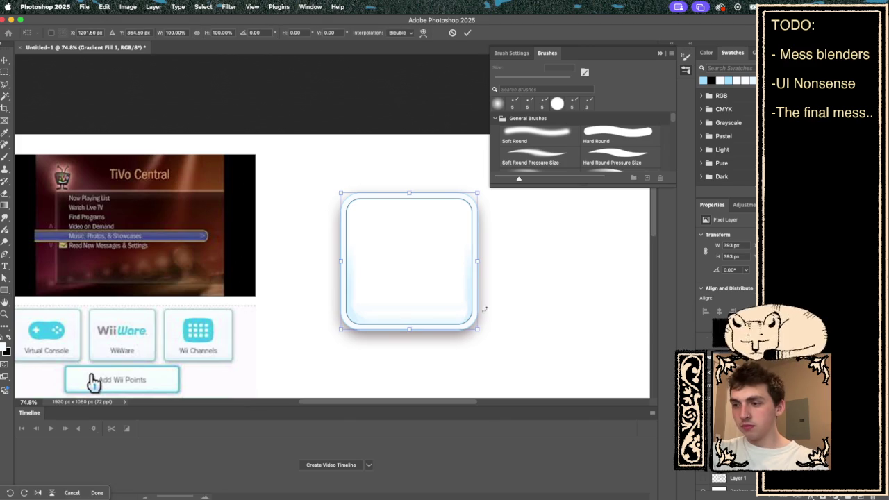
pyautogui.moveTo(495, 328)
pyautogui.mouseDown()
pyautogui.moveTo(507, 222)
pyautogui.moveTo(408, 98)
pyautogui.moveTo(335, 136)
pyautogui.moveTo(300, 167)
pyautogui.mouseUp()
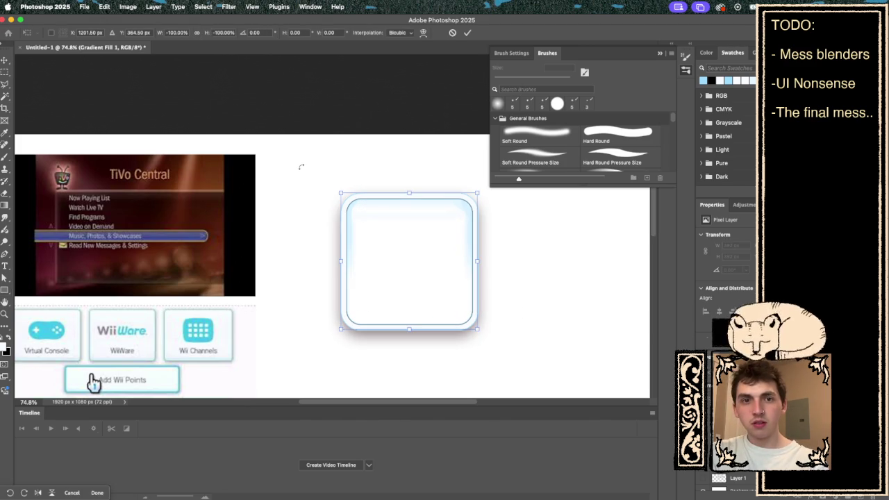
pyautogui.press('Return')
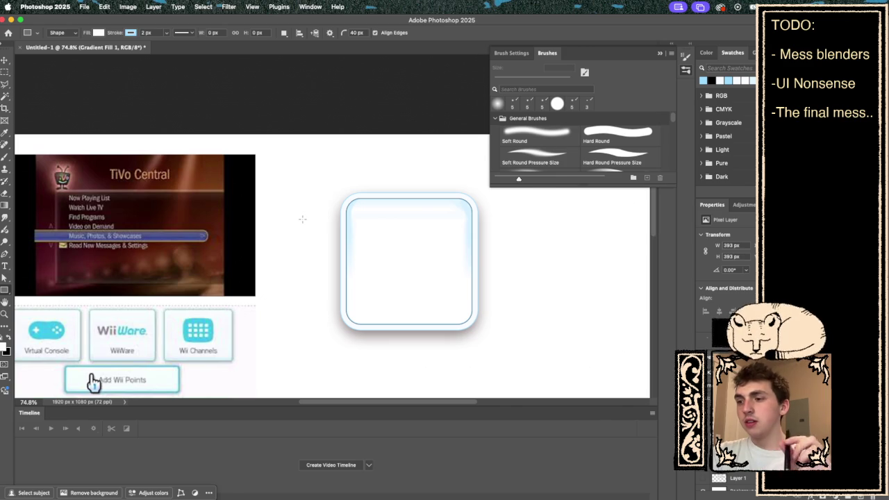
pyautogui.hotkey('ctrl', 'Right')
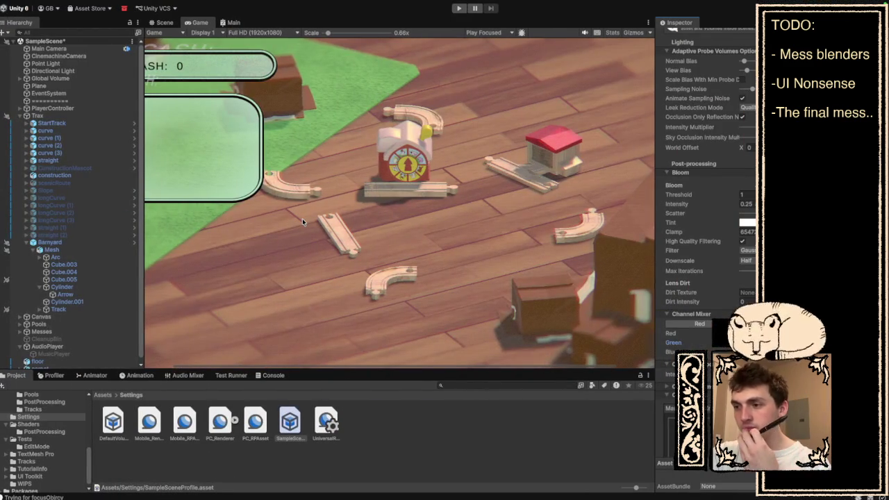
pyautogui.scroll(-3, 359, 207)
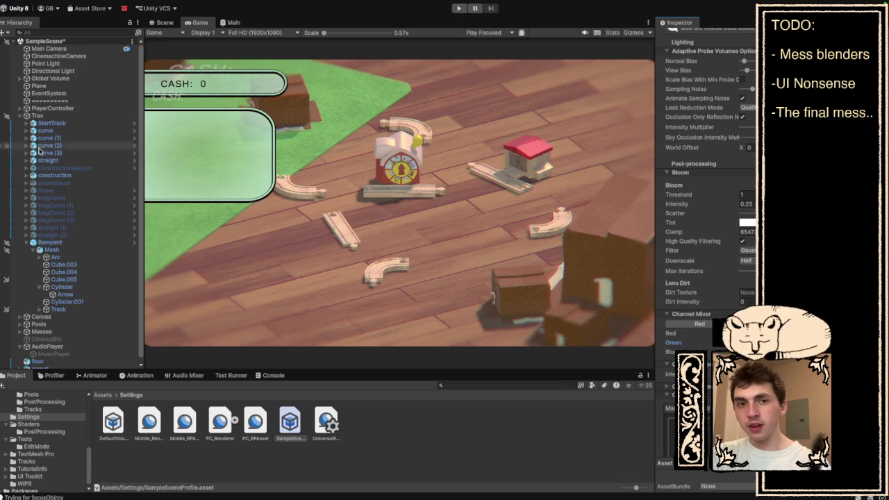
pyautogui.hotkey('ctrl', 'Left')
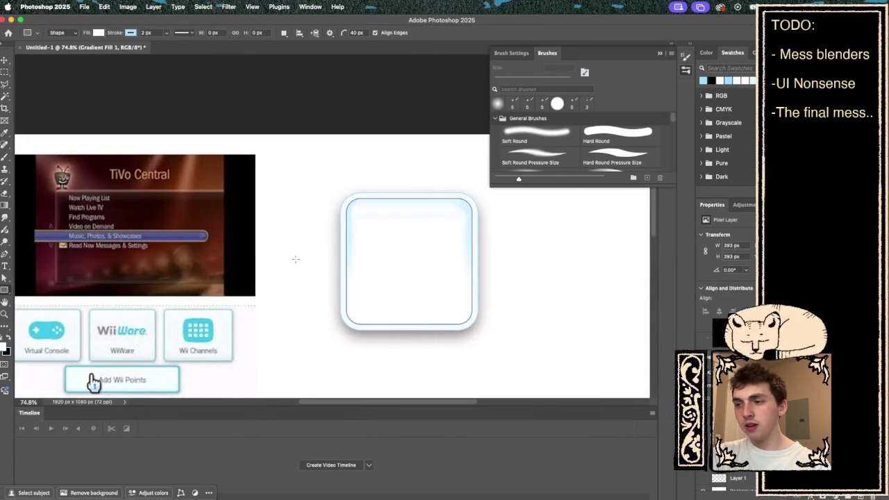
pyautogui.hotkey('ctrl', 'Right')
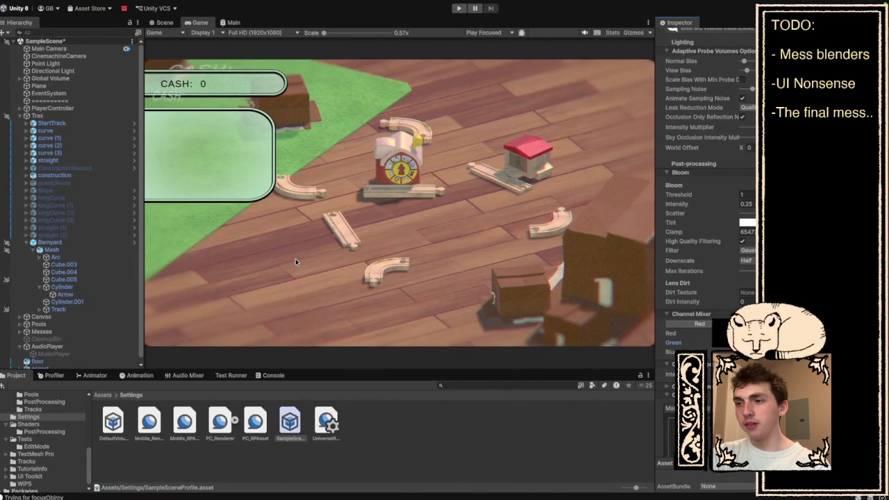
pyautogui.hotkey('ctrl', 'Left')
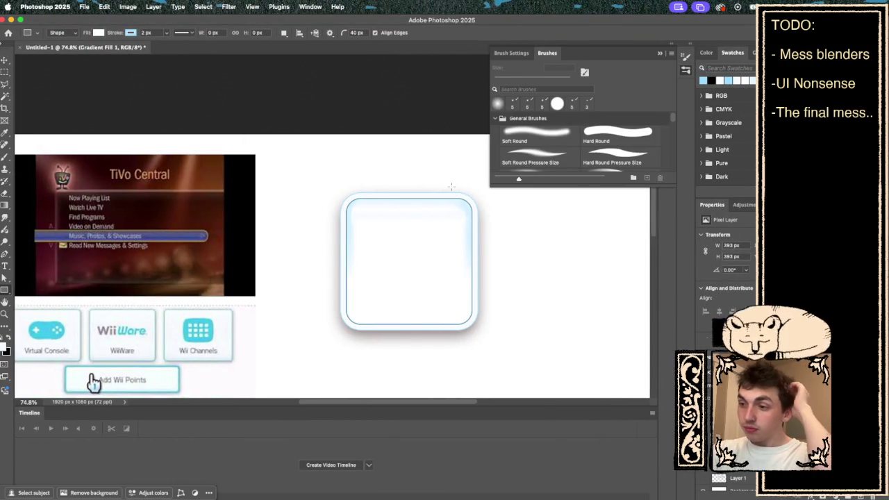
pyautogui.hotkey('ctrl', 'Right')
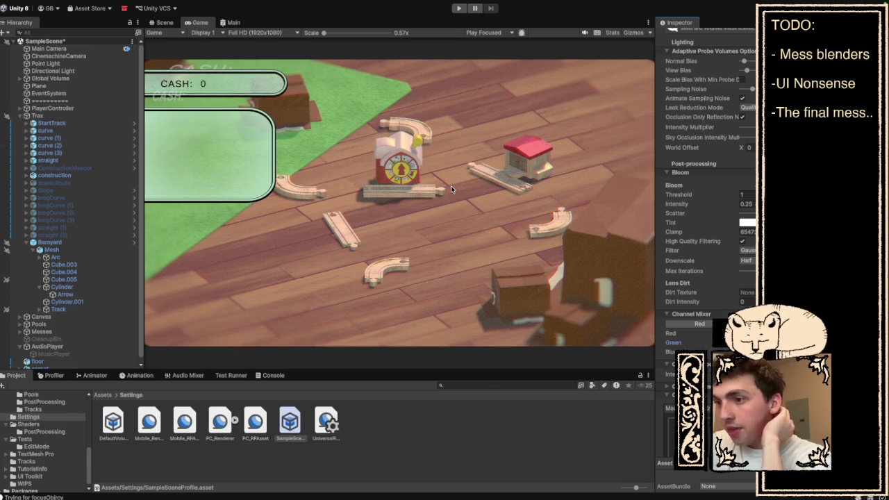
pyautogui.hotkey('ctrl', 'Left')
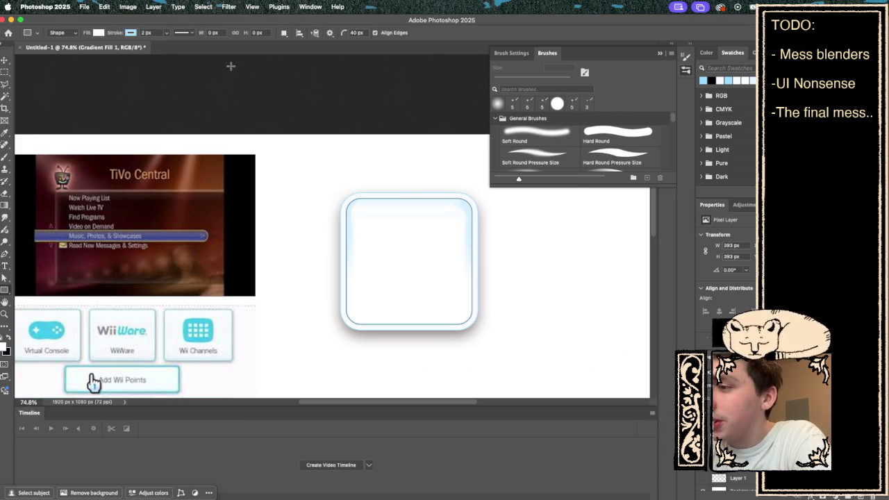
pyautogui.click(230, 7)
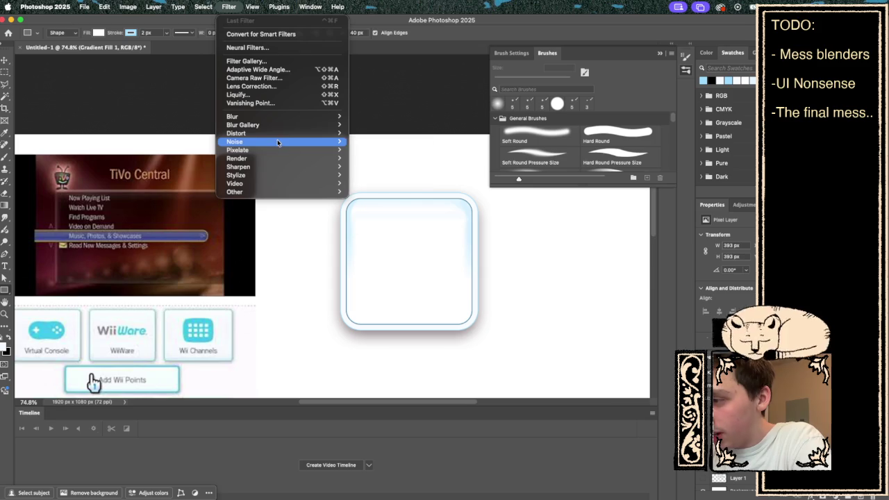
# - Apply Add Noise to the square, settling on an Amount of 8% after trying 5 and 10
pyautogui.moveTo(278, 143)
pyautogui.click(376, 145)
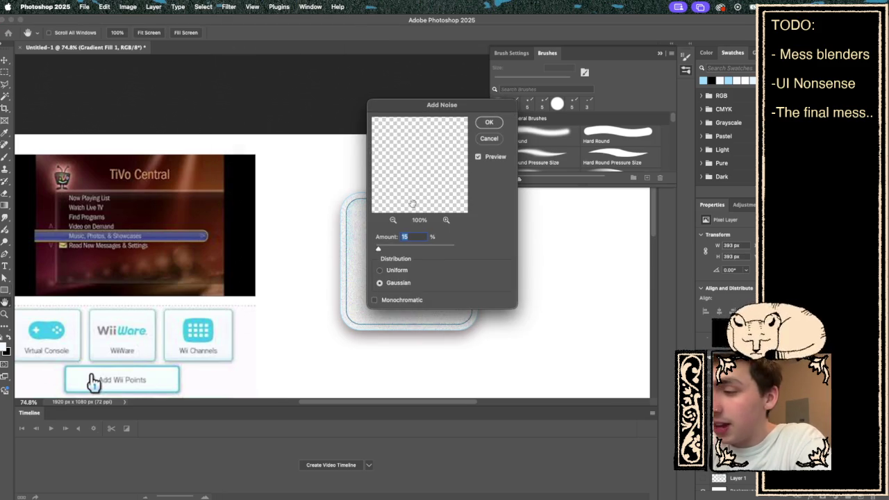
pyautogui.write('5')
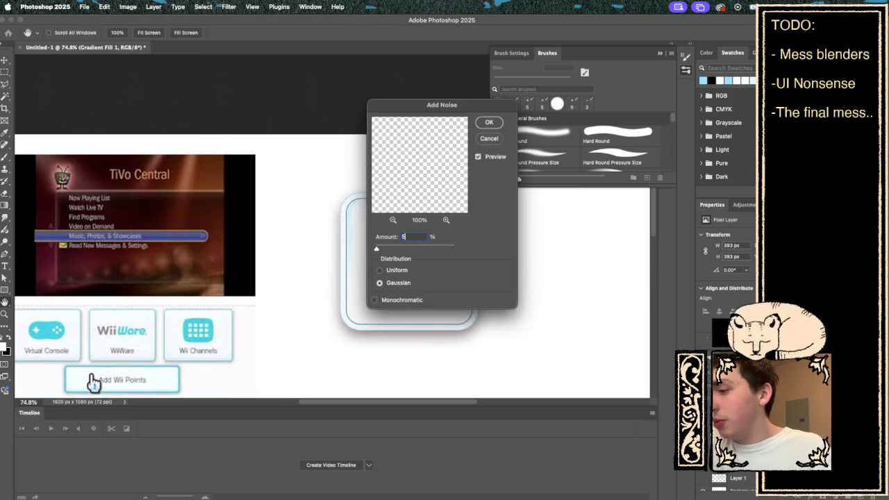
pyautogui.moveTo(452, 108); pyautogui.dragTo(641, 130)
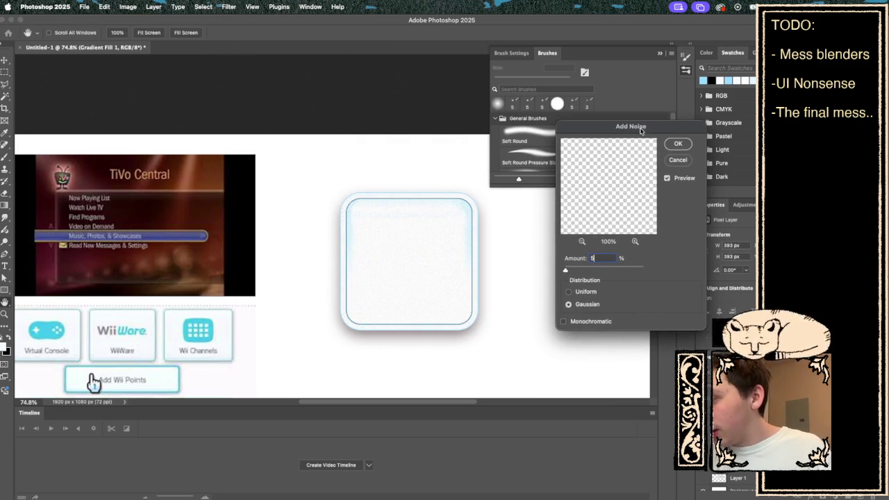
pyautogui.press('BackSpace')
pyautogui.write('10')
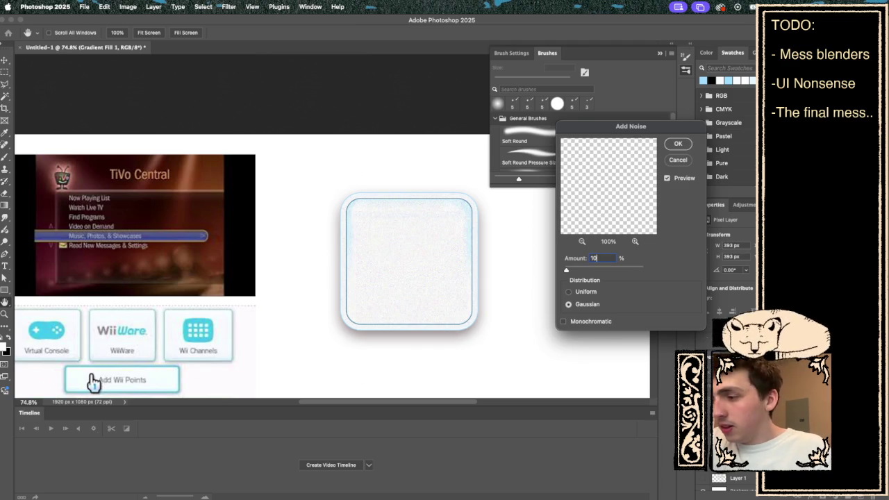
pyautogui.press('BackSpace')
pyautogui.press('BackSpace')
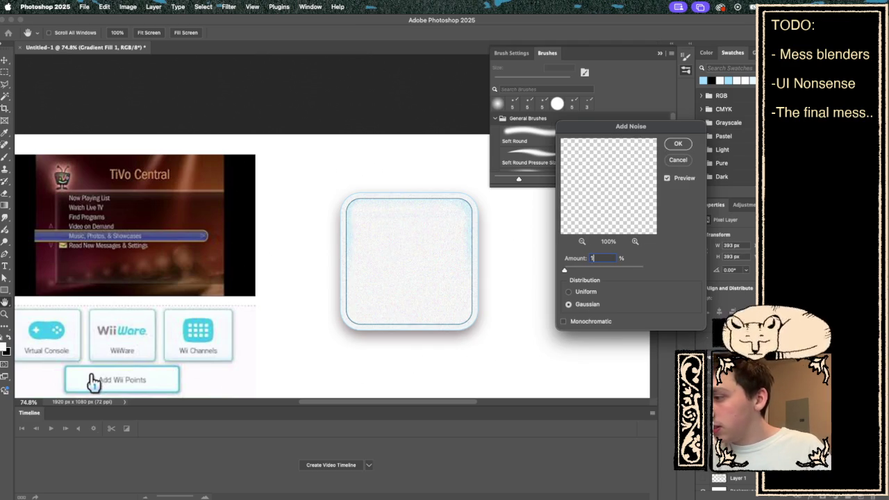
pyautogui.write('8')
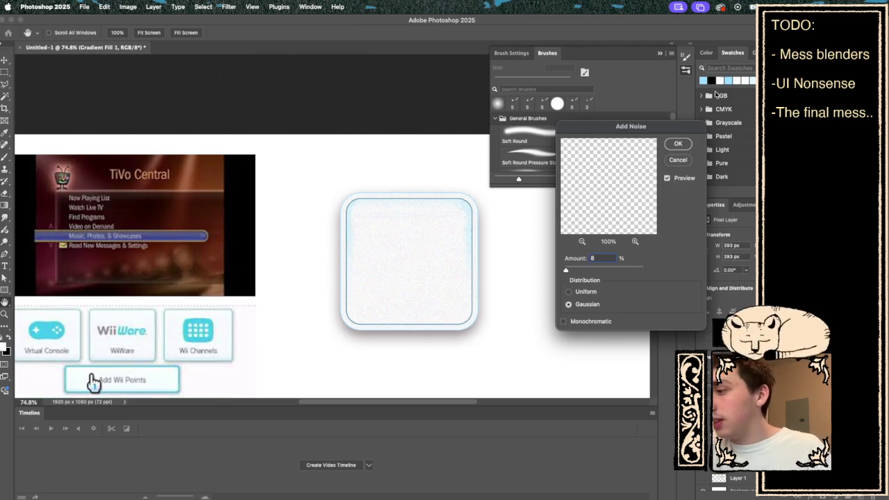
pyautogui.click(677, 144)
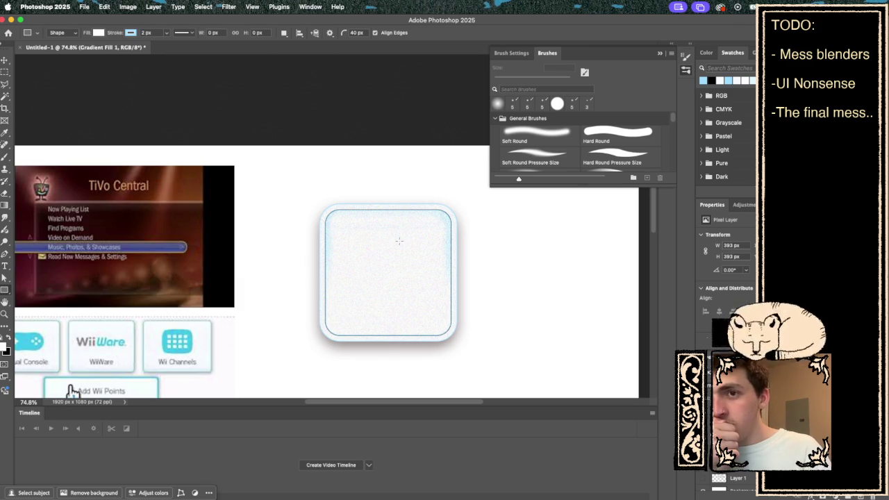
pyautogui.scroll(-5, 563, 266)
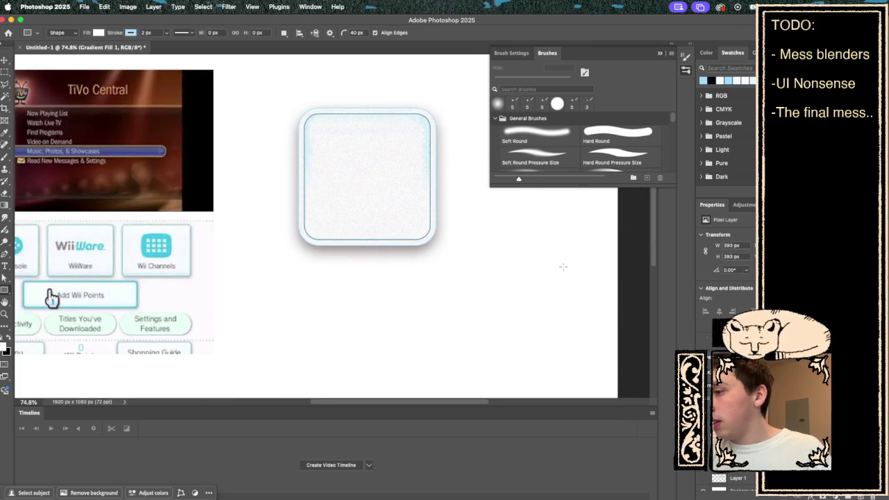
pyautogui.hscroll(-6, 564, 266)
pyautogui.scroll(2, 564, 266)
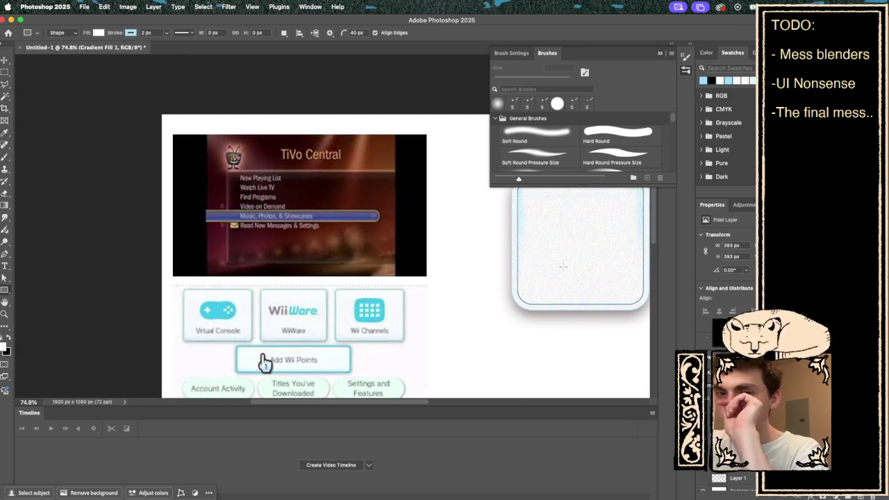
pyautogui.hscroll(8, 563, 266)
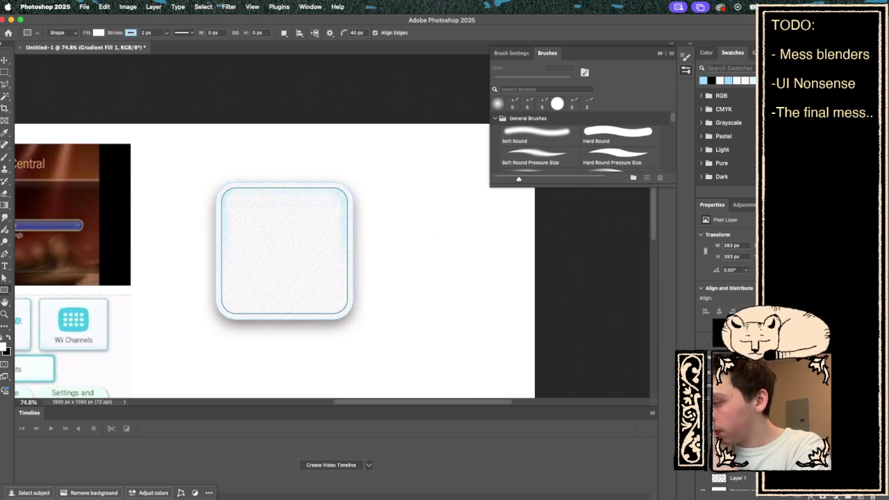
pyautogui.rightClick(687, 478)
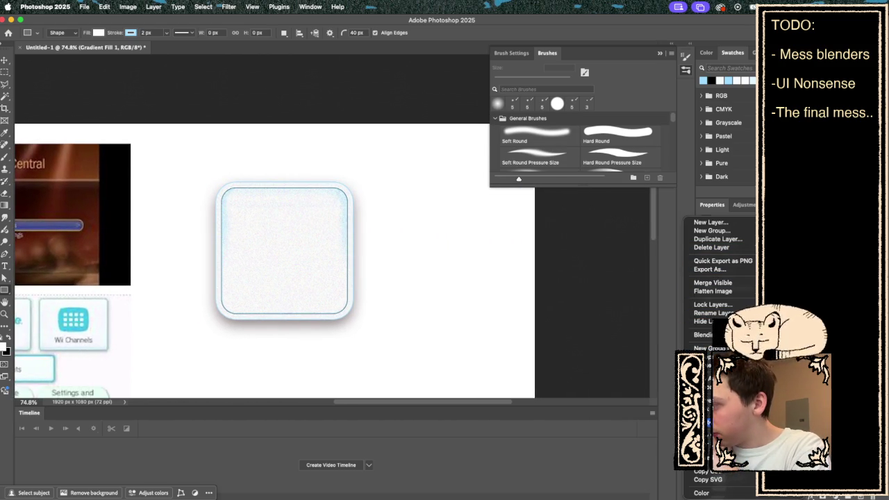
pyautogui.press('Escape')
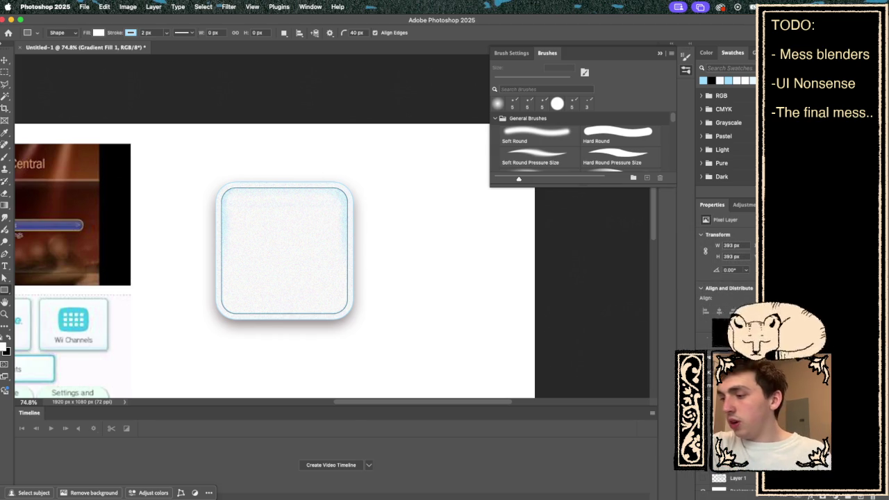
pyautogui.hotkey('alt', '[')
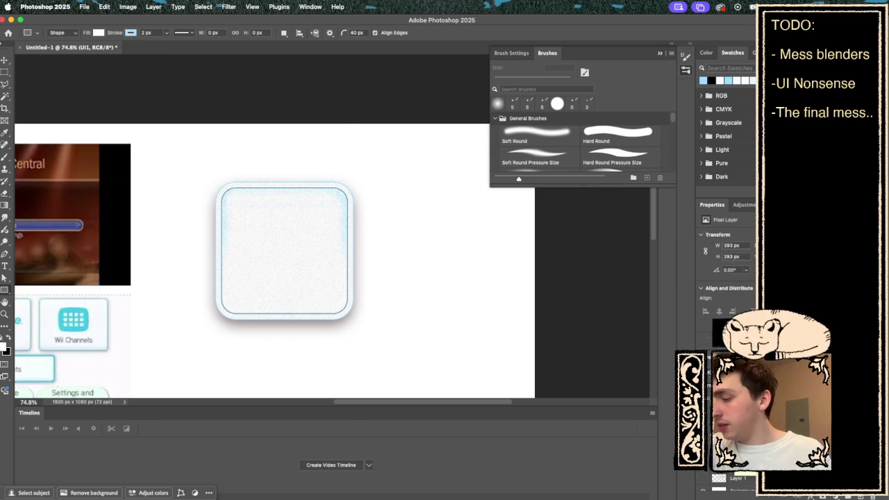
pyautogui.rightClick(742, 477)
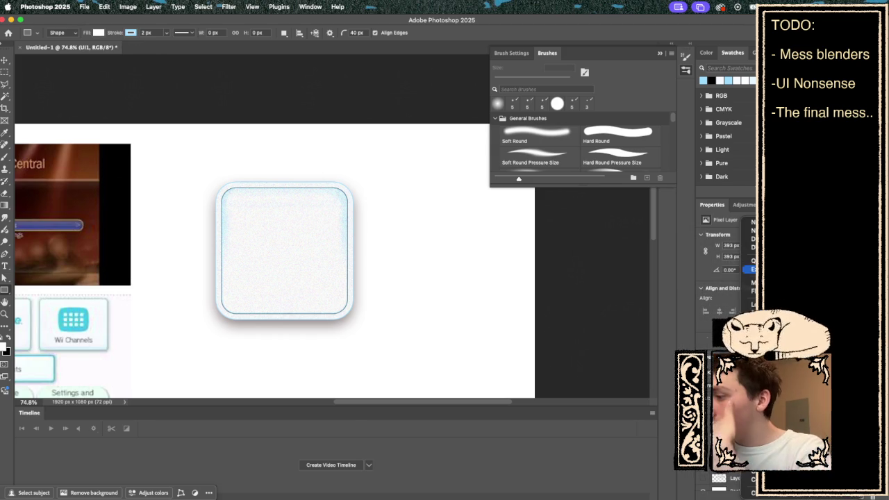
pyautogui.click(749, 283)
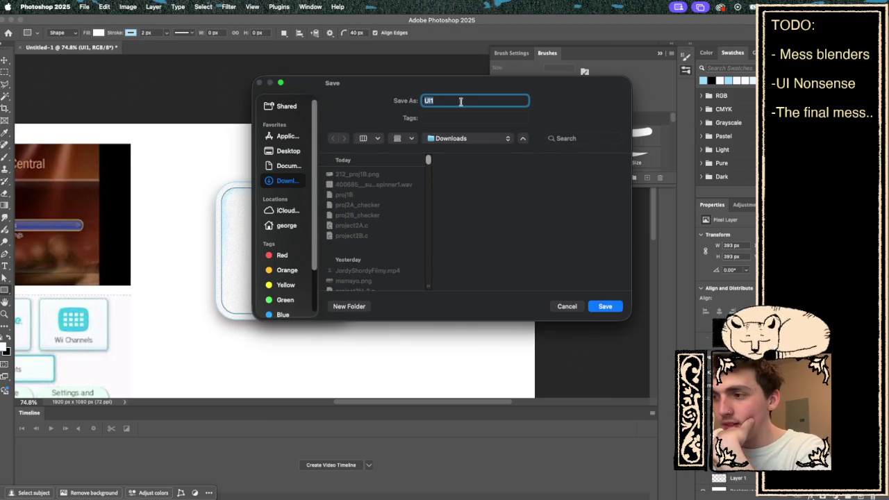
pyautogui.moveTo(467, 88); pyautogui.dragTo(208, 82)
pyautogui.press('Escape')
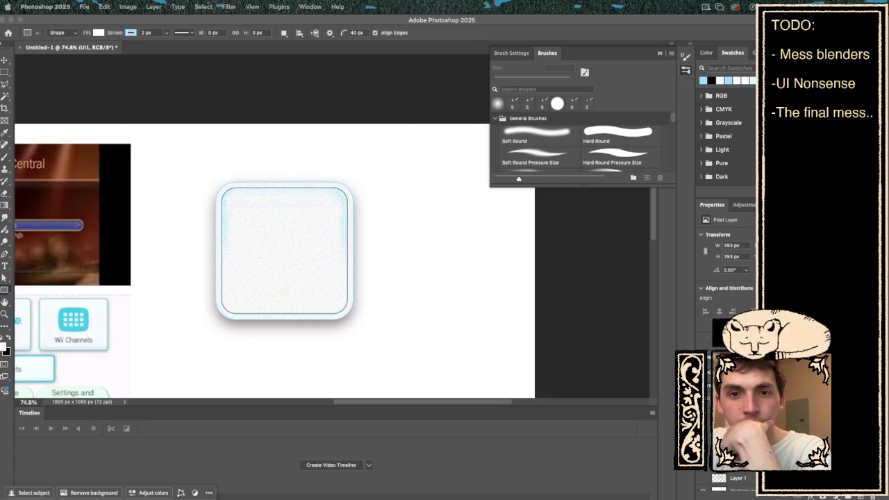
pyautogui.press('super+Tab')
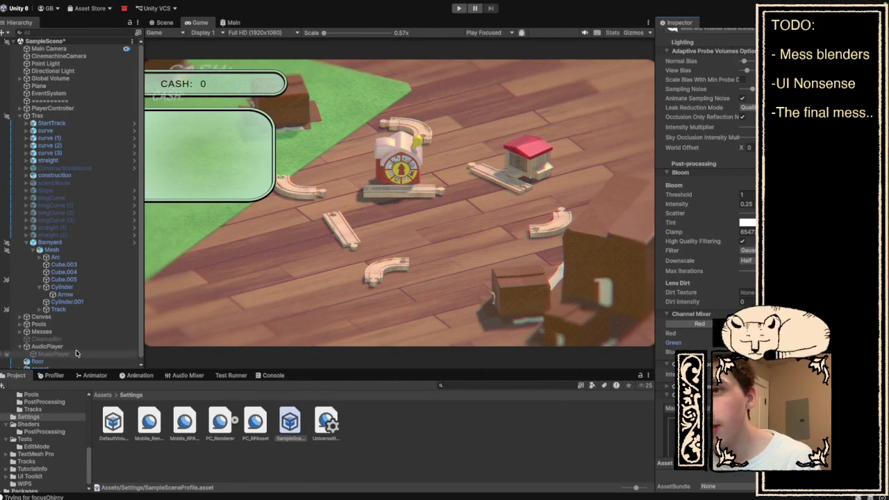
# - Open the Assets > 2D Assets folder and select the UI1 texture
pyautogui.scroll(10, 36, 453)
pyautogui.click(33, 432)
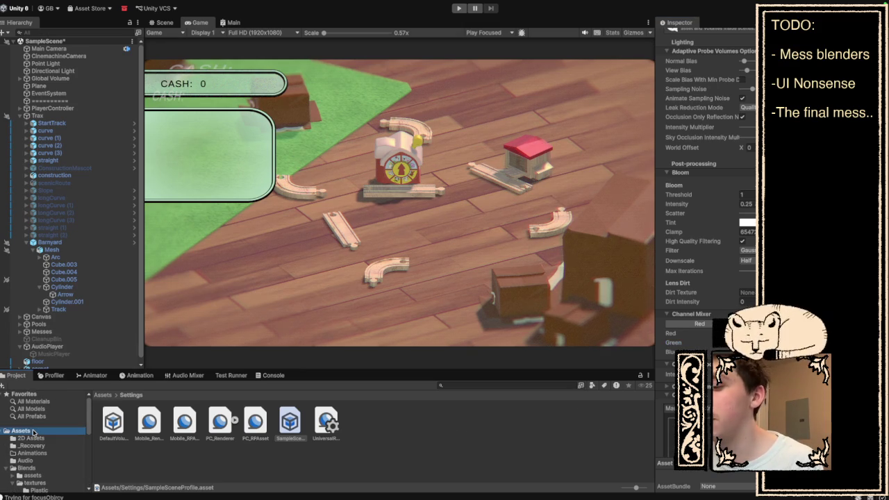
pyautogui.scroll(-1, 265, 412)
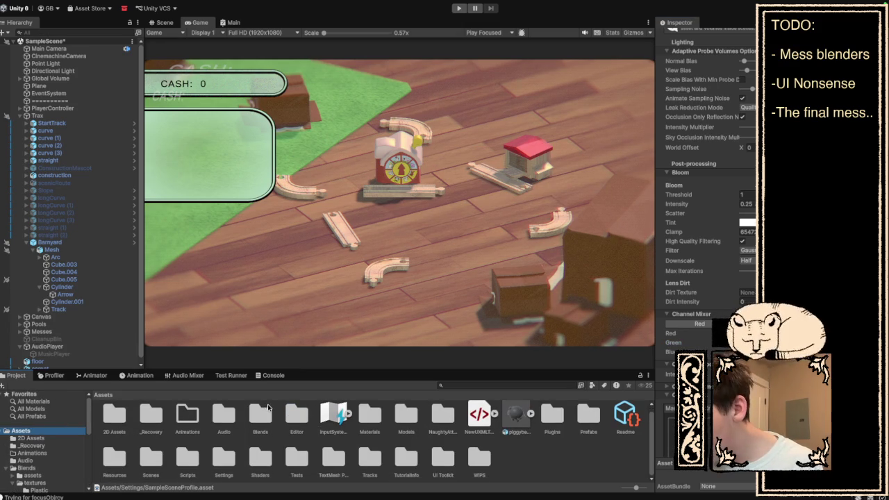
pyautogui.click(26, 440)
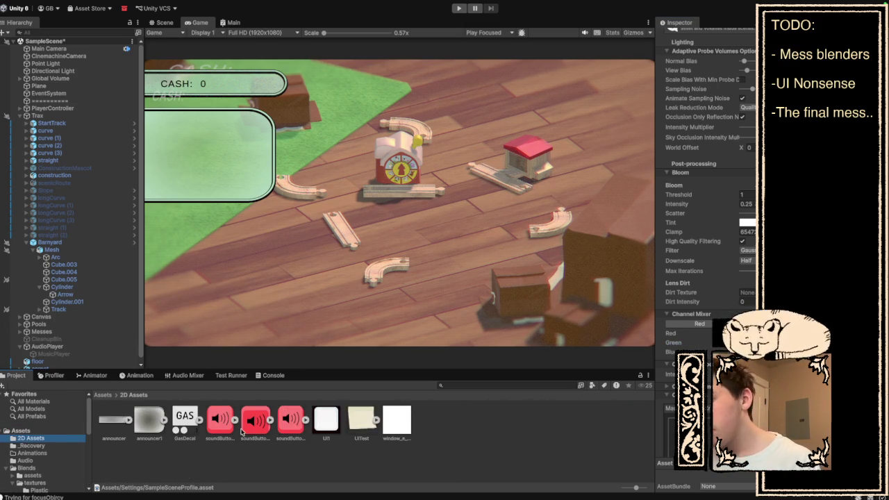
pyautogui.click(184, 420)
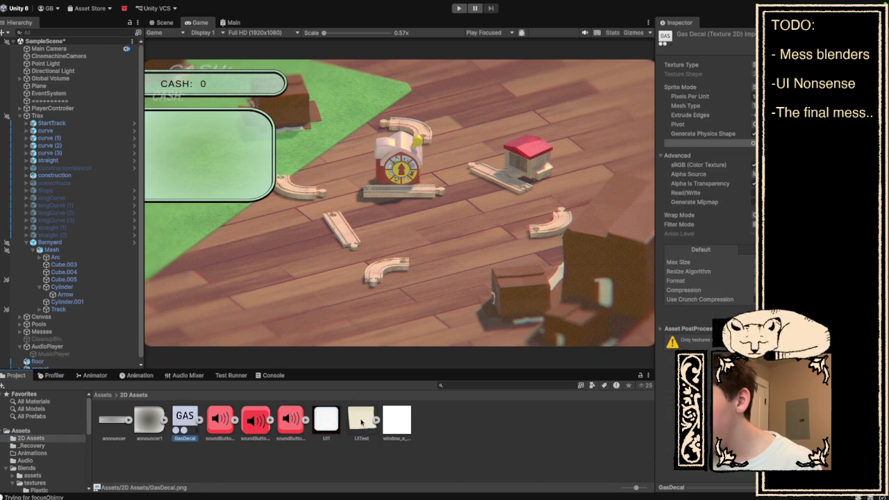
pyautogui.click(408, 431)
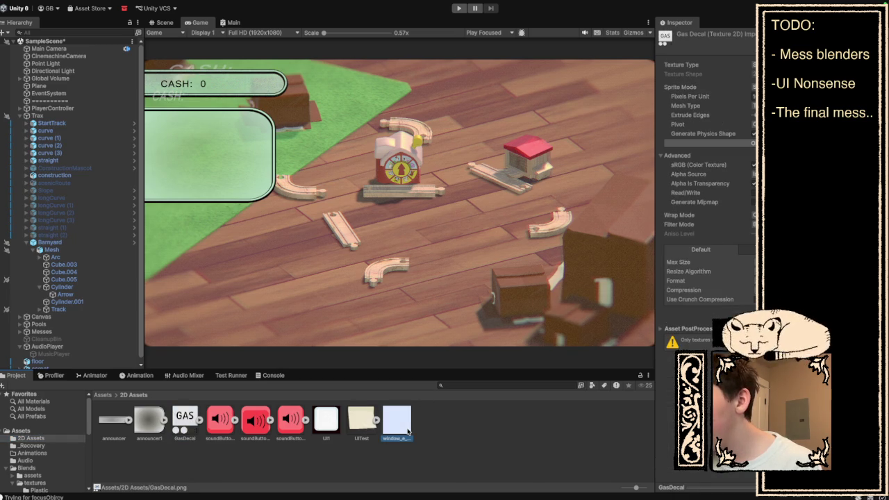
pyautogui.click(326, 420)
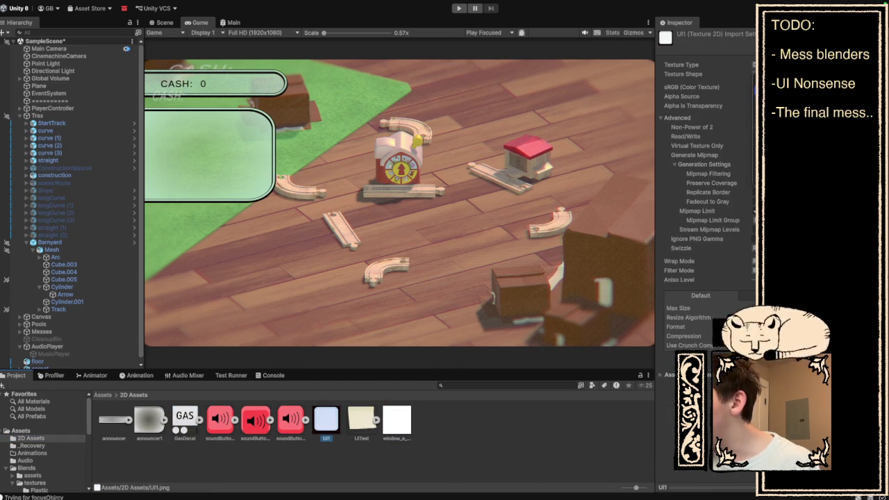
# - Set UI1's Texture Type to Sprite (2D and UI) and refresh the project assets
pyautogui.click(754, 64)
pyautogui.click(729, 87)
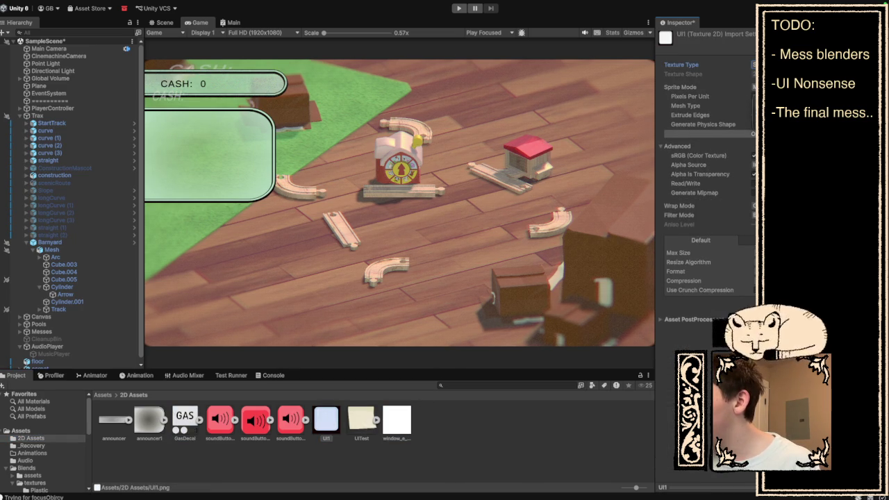
pyautogui.click(755, 87)
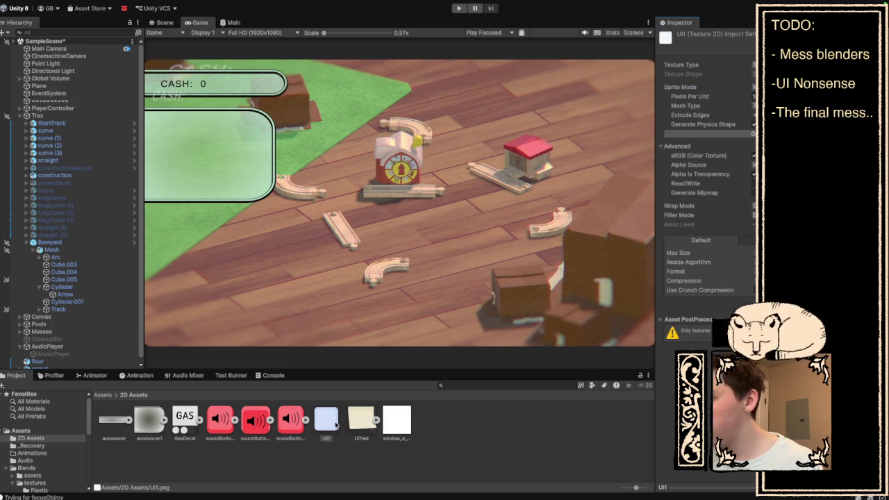
pyautogui.rightClick(336, 425)
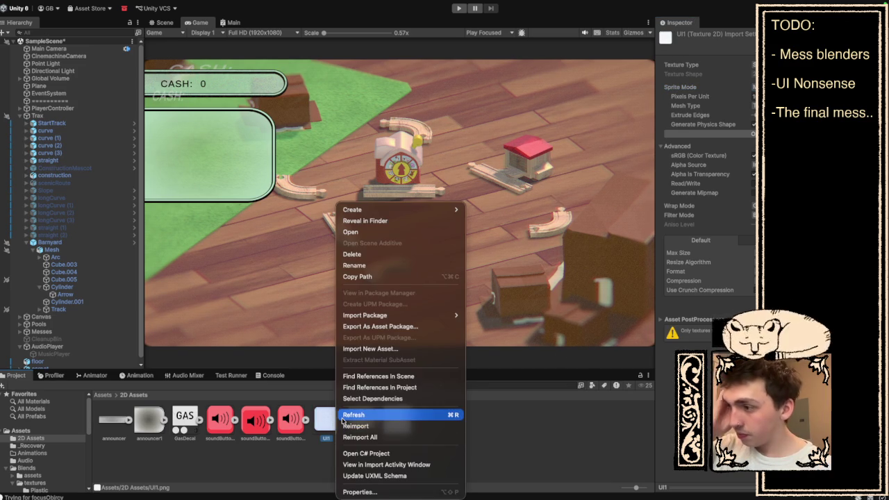
pyautogui.click(342, 417)
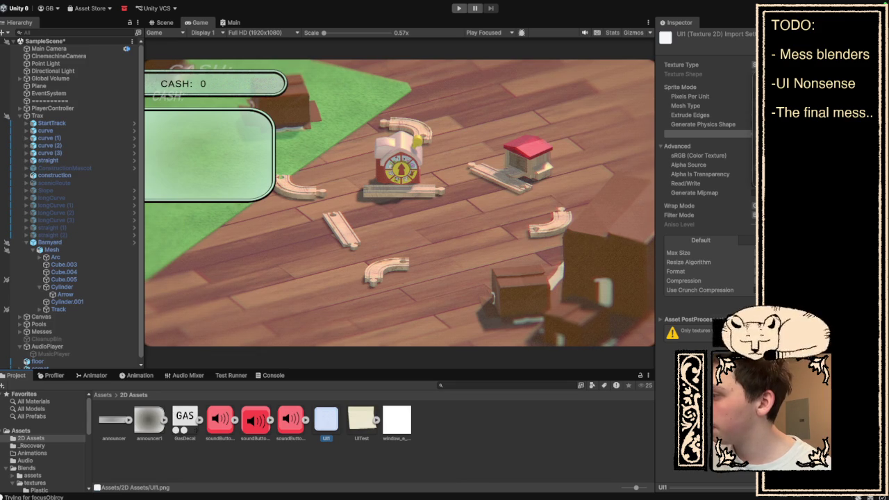
# - Collapse Trax, expand Canvas in the Hierarchy and inspect the CASH (2) text element
pyautogui.click(765, 87)
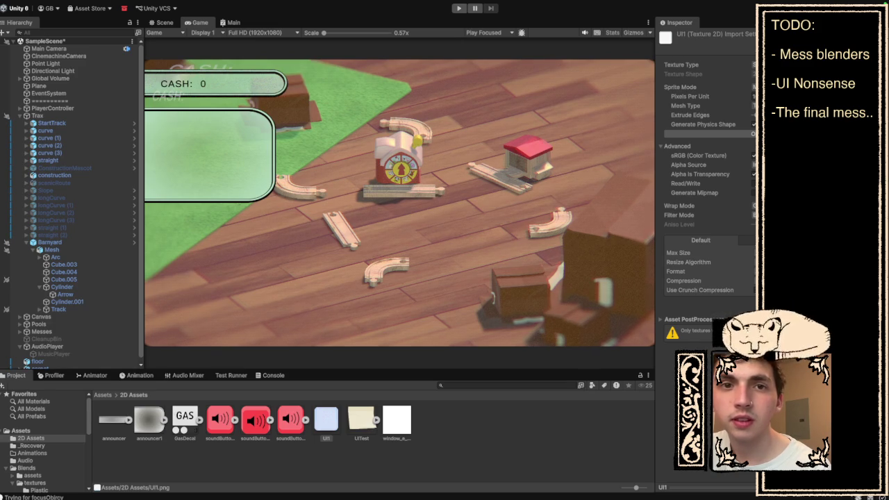
pyautogui.click(753, 87)
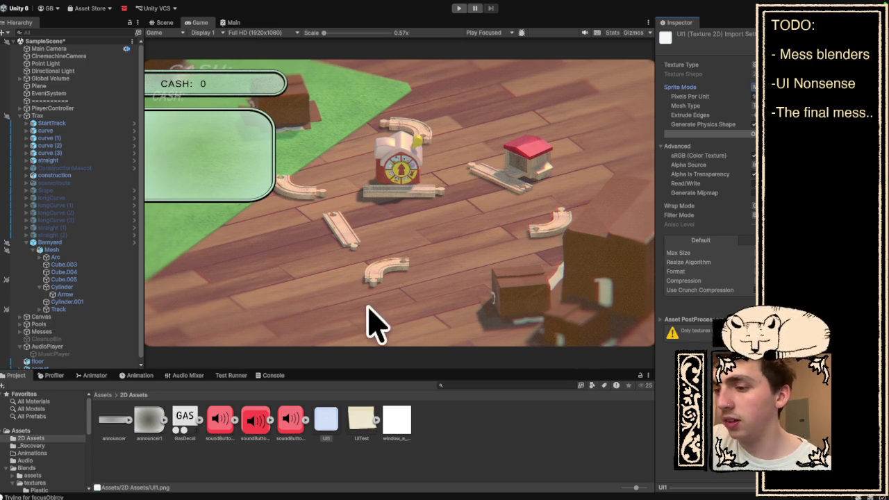
pyautogui.click(20, 116)
pyautogui.click(21, 123)
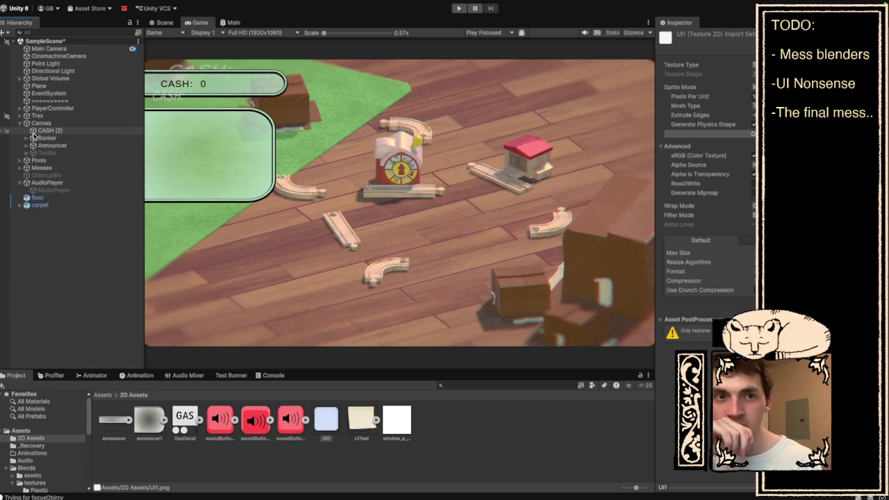
pyautogui.click(73, 131)
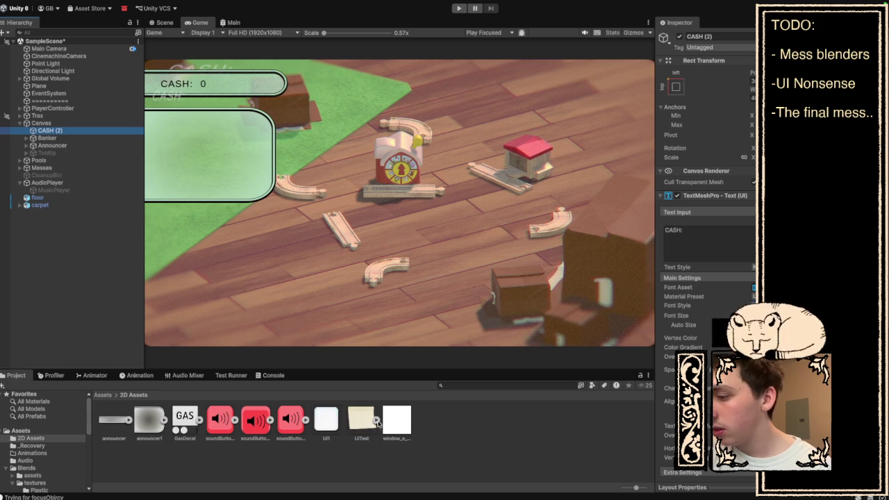
# - Reselect UI1, switch it to Single sprite mode, apply the import settings and open the Sprite Editor
pyautogui.click(384, 421)
pyautogui.click(327, 425)
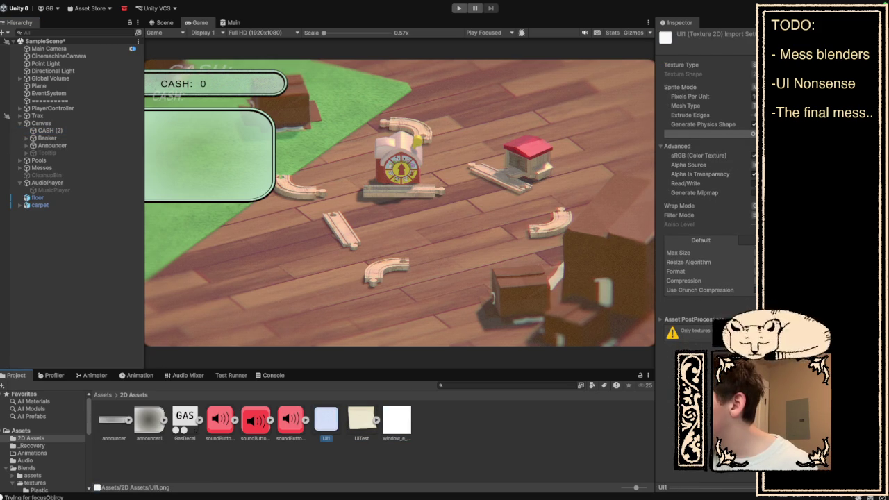
pyautogui.click(754, 206)
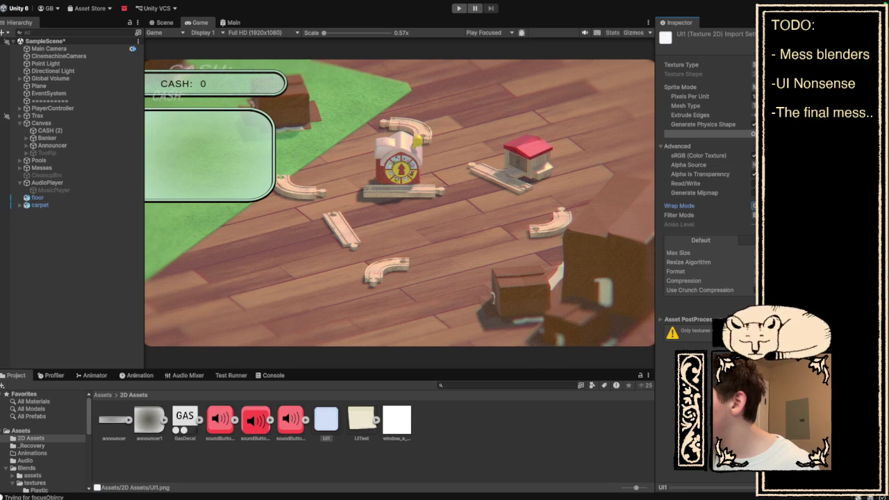
pyautogui.click(764, 215)
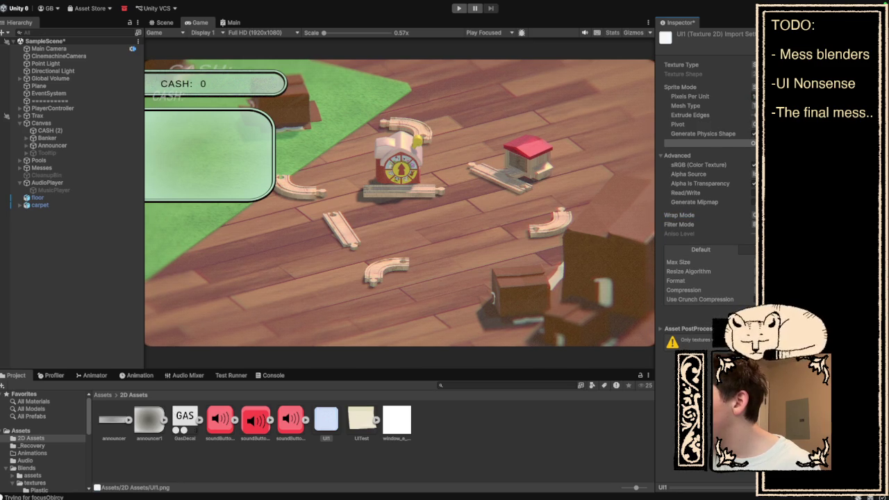
pyautogui.hotkey('ctrl', 's')
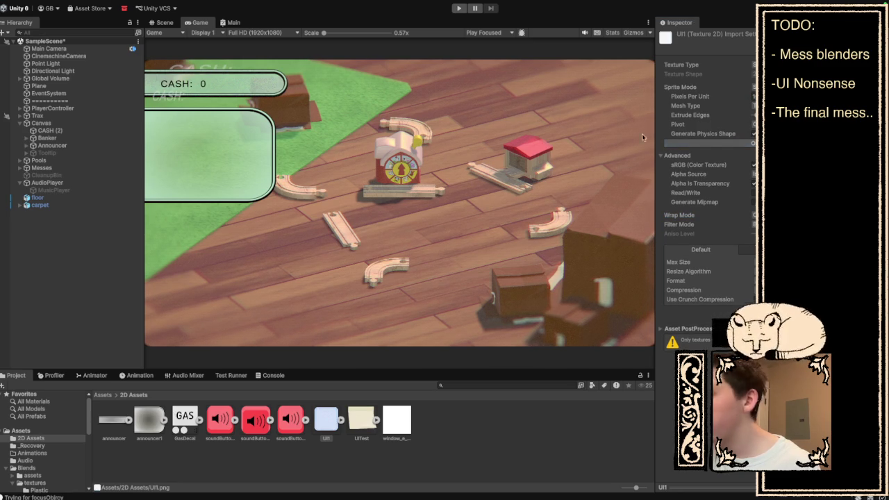
pyautogui.click(771, 144)
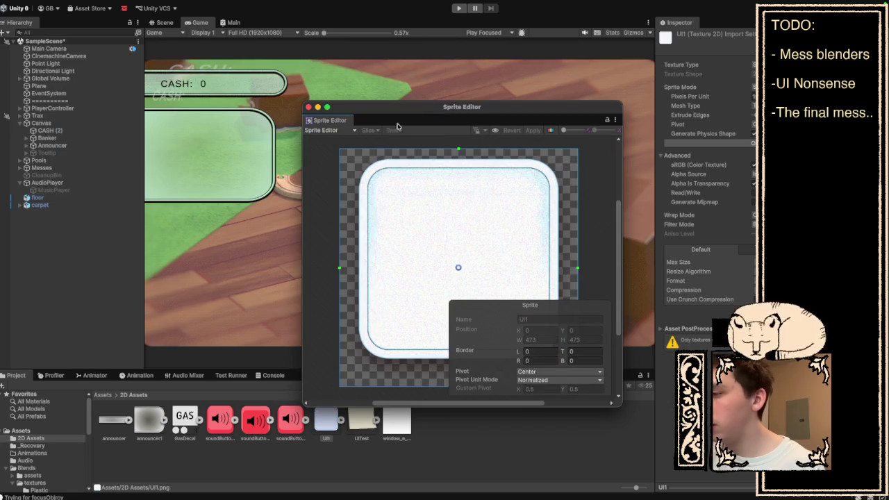
# - Drag UI1's slice borders to L 135, R 133, T 130, B 161, apply, and close the editor
pyautogui.moveTo(339, 268); pyautogui.dragTo(403, 278)
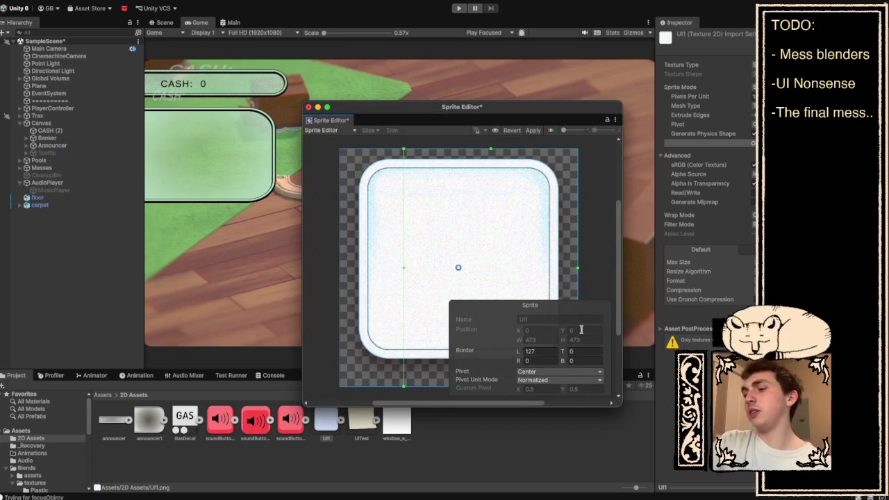
pyautogui.moveTo(578, 268); pyautogui.dragTo(511, 274)
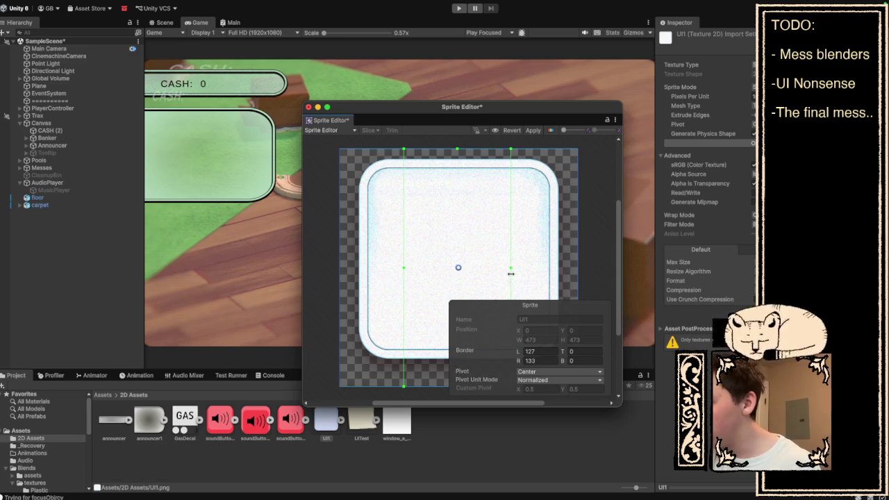
pyautogui.moveTo(456, 149); pyautogui.dragTo(455, 213)
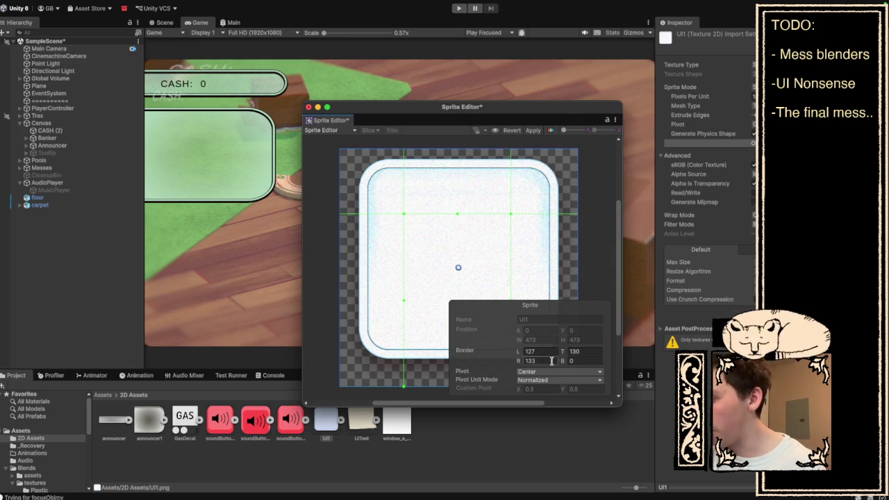
pyautogui.moveTo(402, 386)
pyautogui.mouseDown()
pyautogui.moveTo(417, 297)
pyautogui.moveTo(408, 305)
pyautogui.mouseUp()
pyautogui.click(534, 131)
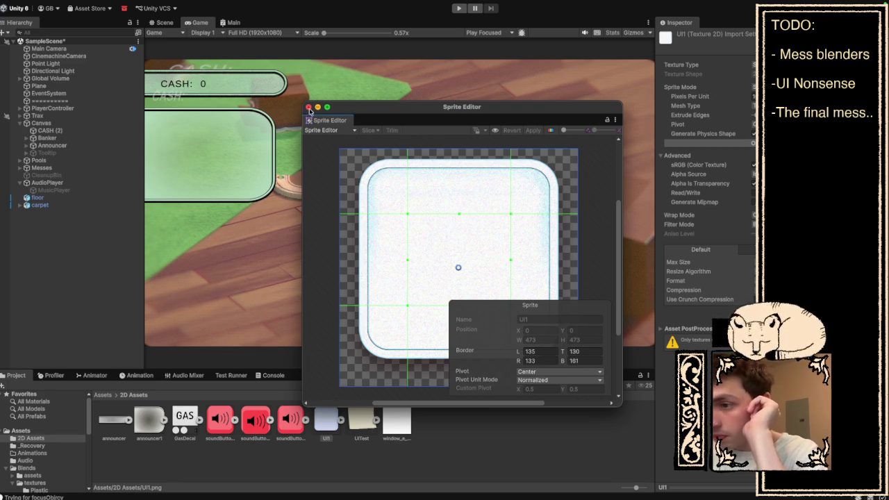
pyautogui.click(309, 107)
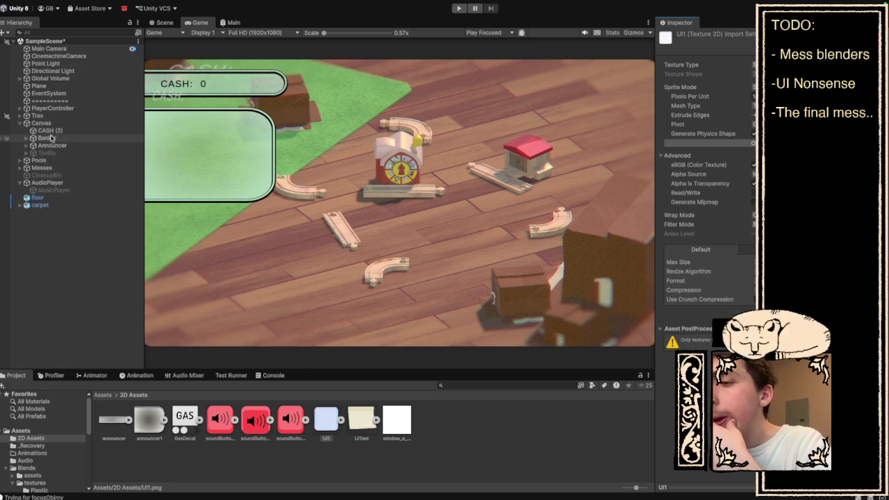
# - Select the Banker panel and assign the UI1 sprite as its Image source
pyautogui.click(52, 139)
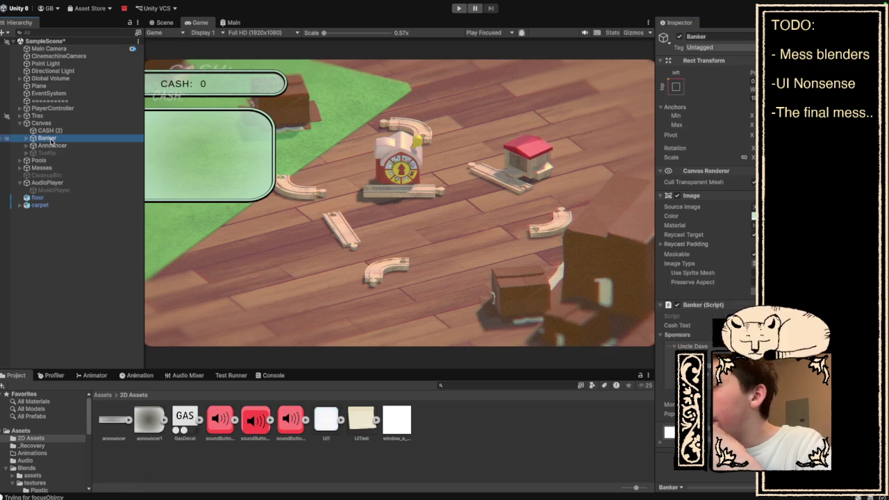
pyautogui.click(327, 420)
pyautogui.moveTo(327, 420); pyautogui.dragTo(753, 206)
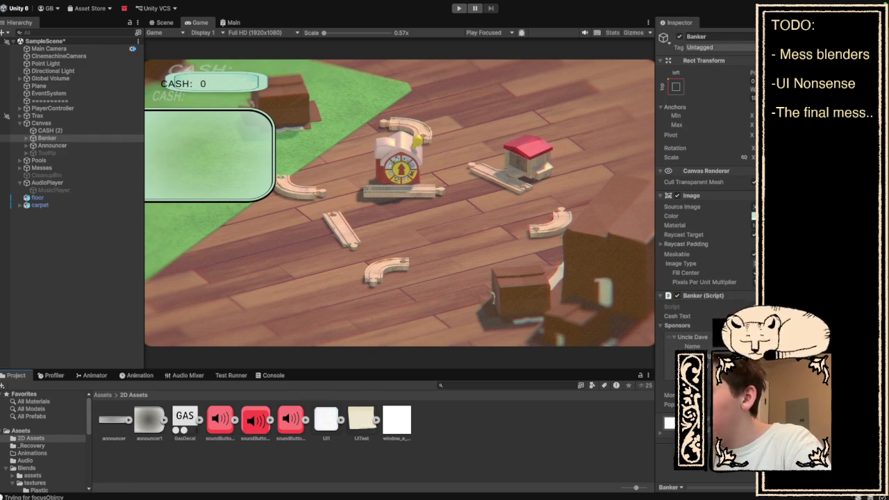
# - Widen the Banker panel behind the CASH readout and check its image colour
pyautogui.moveTo(731, 93); pyautogui.dragTo(754, 101)
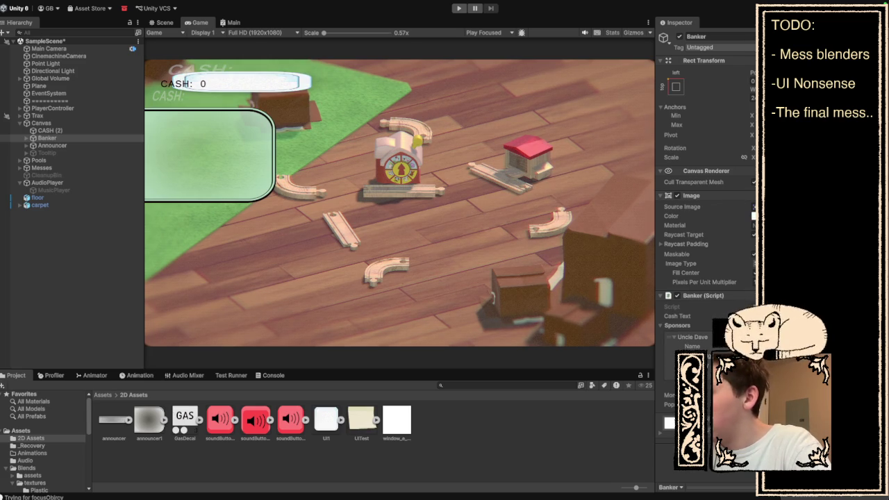
pyautogui.click(754, 216)
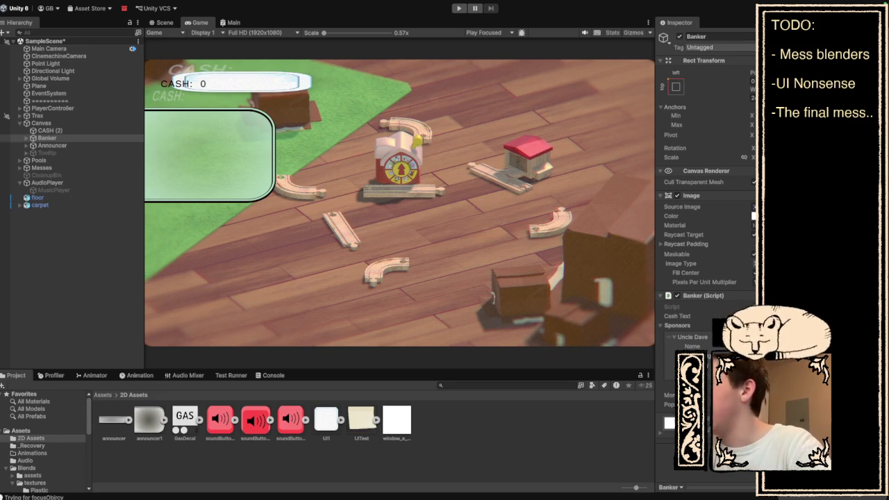
pyautogui.click(671, 216)
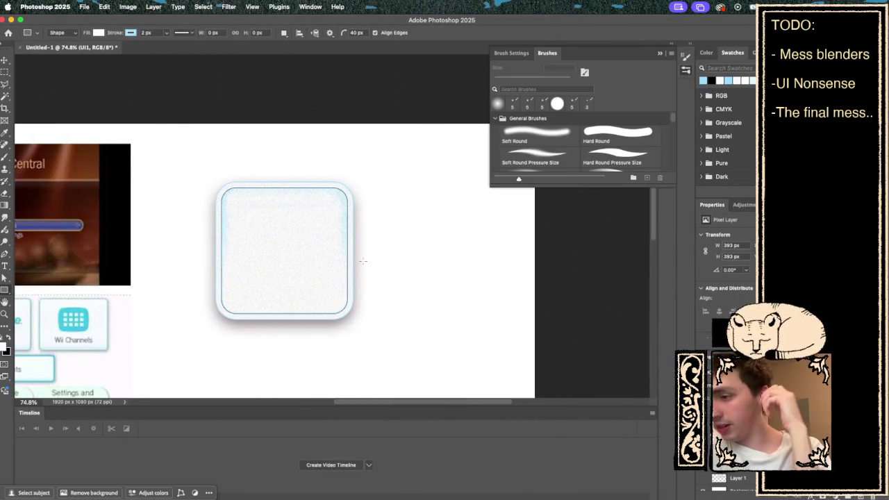
# - Scale the rounded panel layer down to about 150 × 150 px with Free Transform
pyautogui.scroll(-1, 363, 261)
pyautogui.hotkey('ctrl', 't')
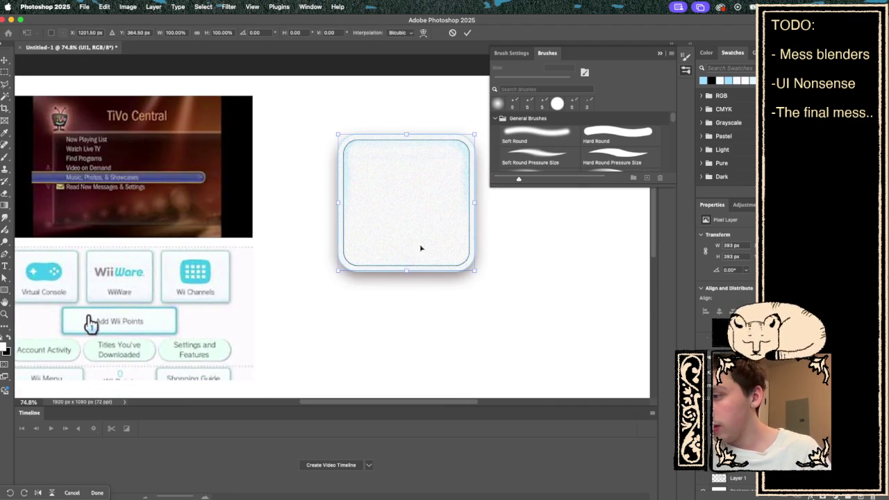
pyautogui.moveTo(474, 270)
pyautogui.mouseDown()
pyautogui.moveTo(379, 175)
pyautogui.moveTo(391, 186)
pyautogui.mouseUp()
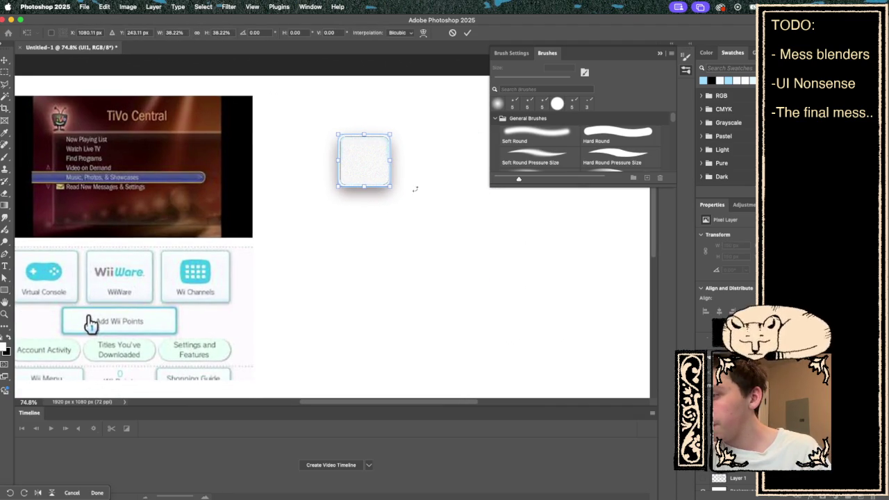
pyautogui.press('Return')
pyautogui.press('u')
pyautogui.scroll(4, 410, 208)
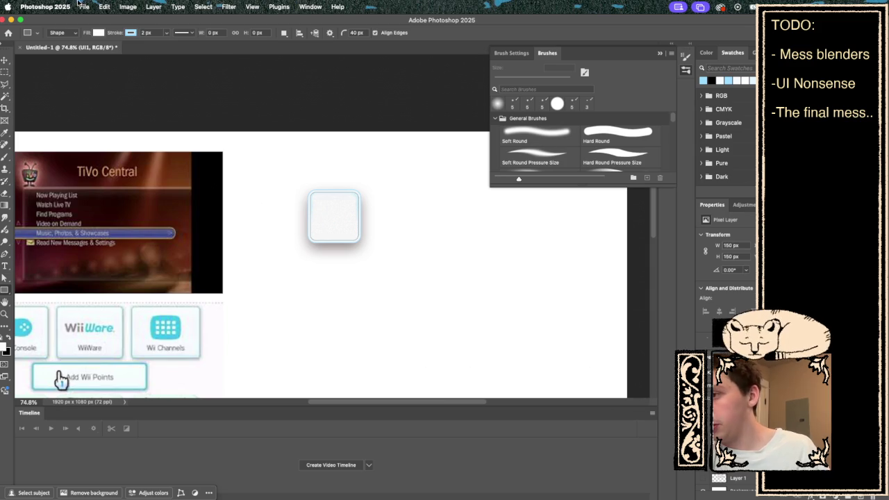
# - Quick Export the image as a PNG named UI1, replacing the existing UI1.png
pyautogui.click(79, 4)
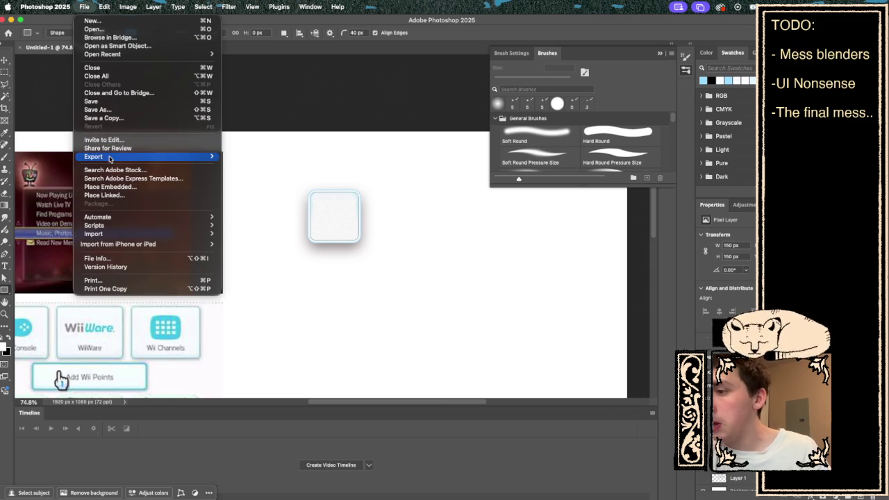
pyautogui.moveTo(109, 159)
pyautogui.click(277, 160)
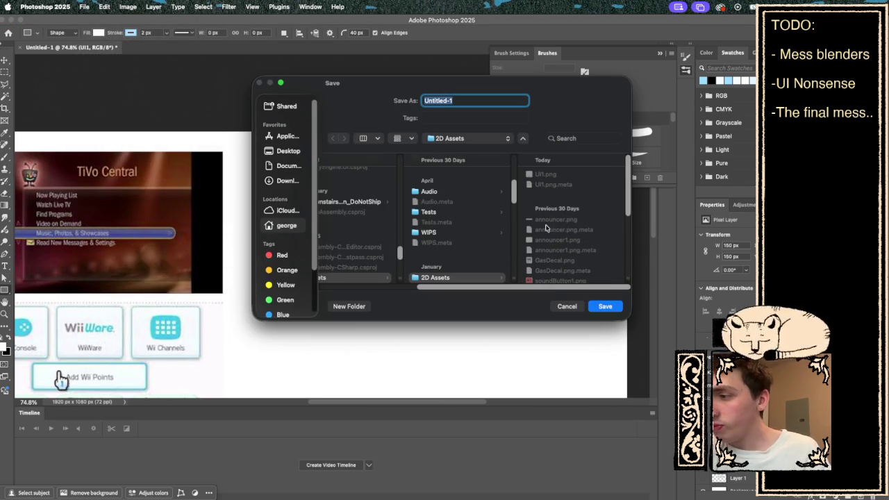
pyautogui.click(554, 173)
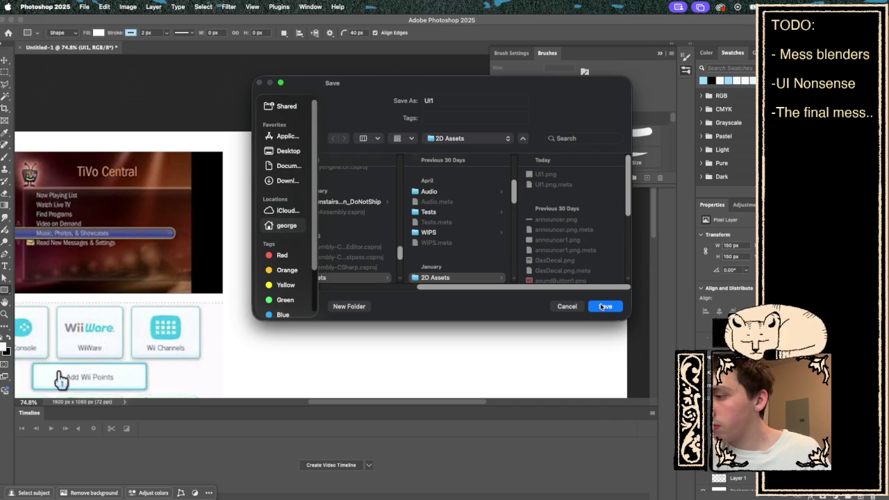
pyautogui.click(601, 306)
pyautogui.click(479, 248)
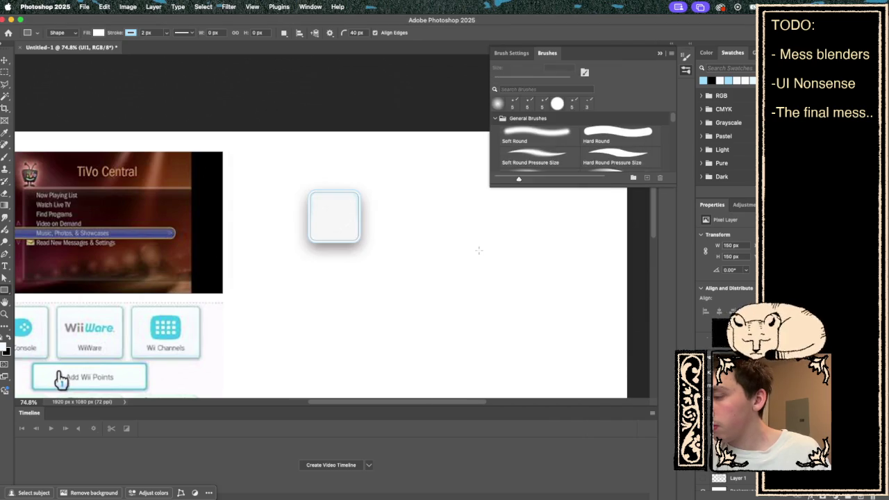
# - After checking Unity, Quick Export the layer again as UI1.png, replacing the old file
pyautogui.press('super+Tab')
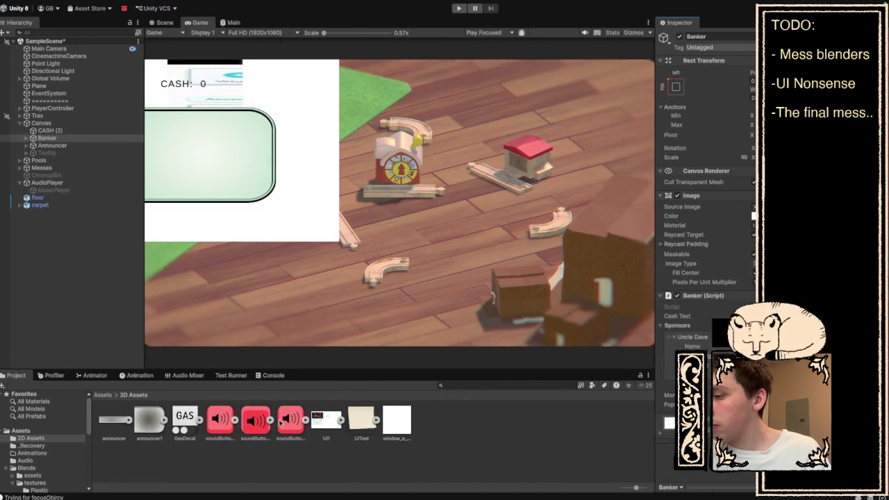
pyautogui.press('super+Tab')
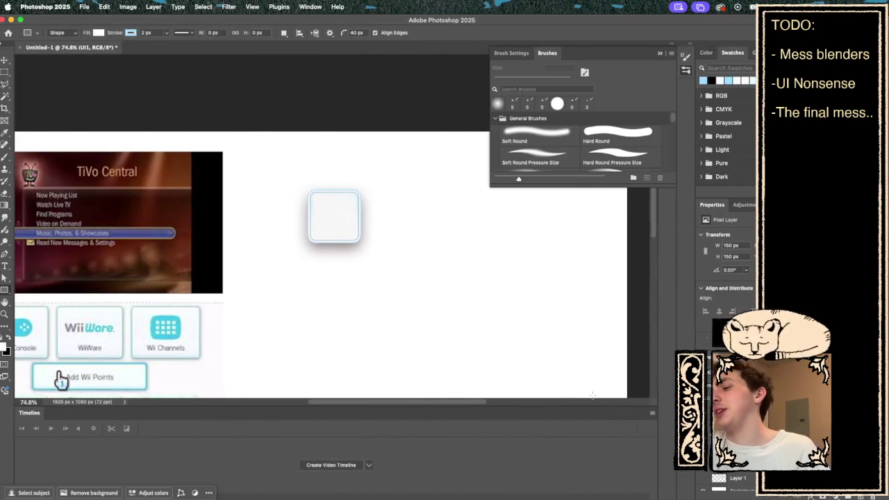
pyautogui.rightClick(719, 478)
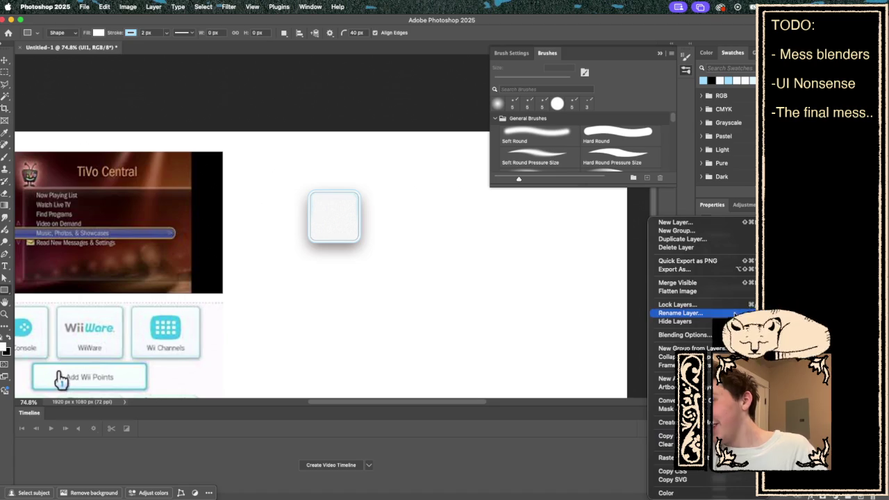
pyautogui.click(714, 262)
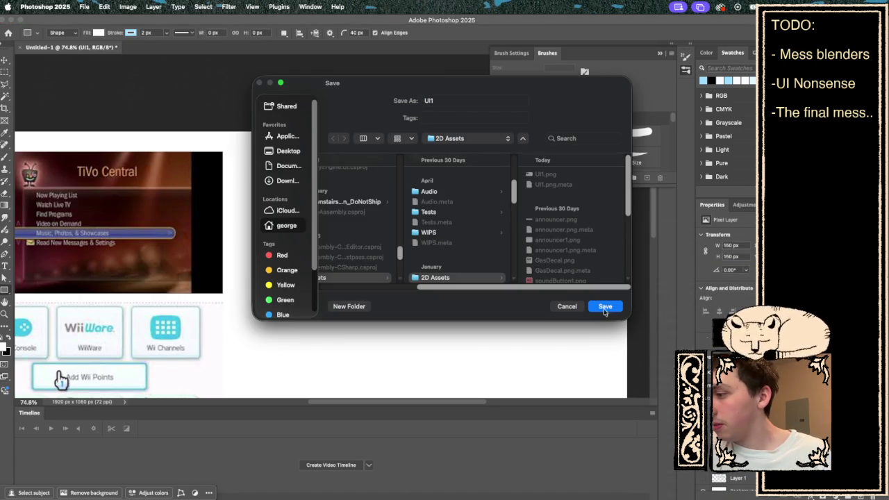
pyautogui.click(602, 308)
pyautogui.click(486, 249)
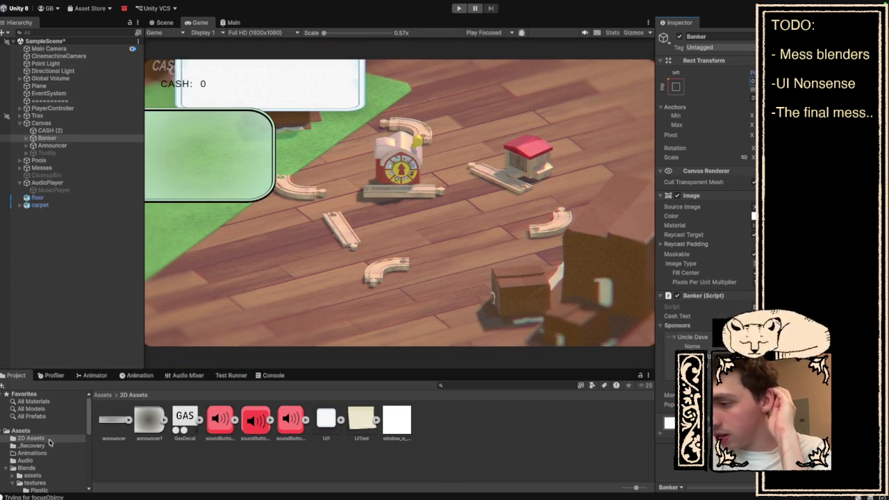
# - Edit UI1's Pixels Per Unit value and briefly open the image in Photoshop
pyautogui.click(327, 417)
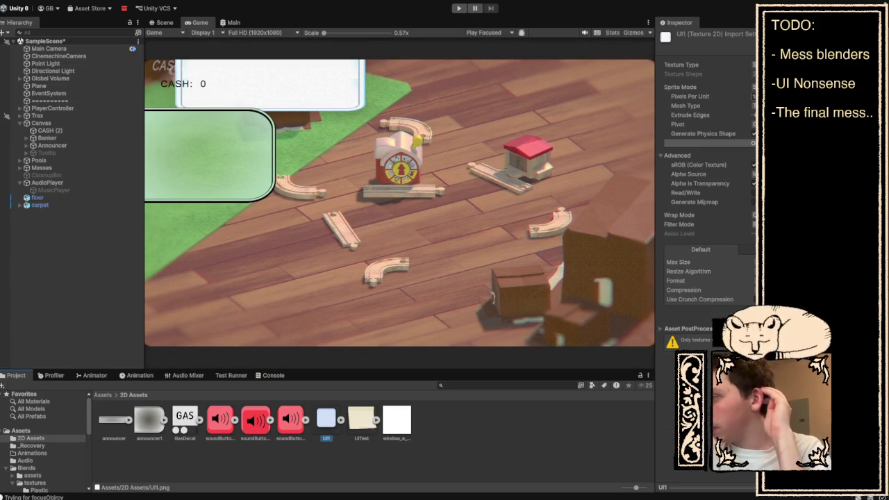
pyautogui.click(754, 95)
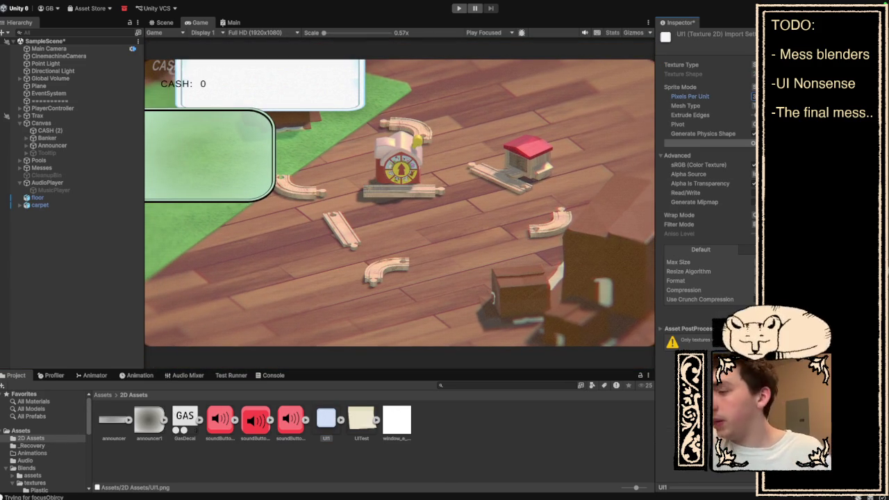
pyautogui.press('Escape')
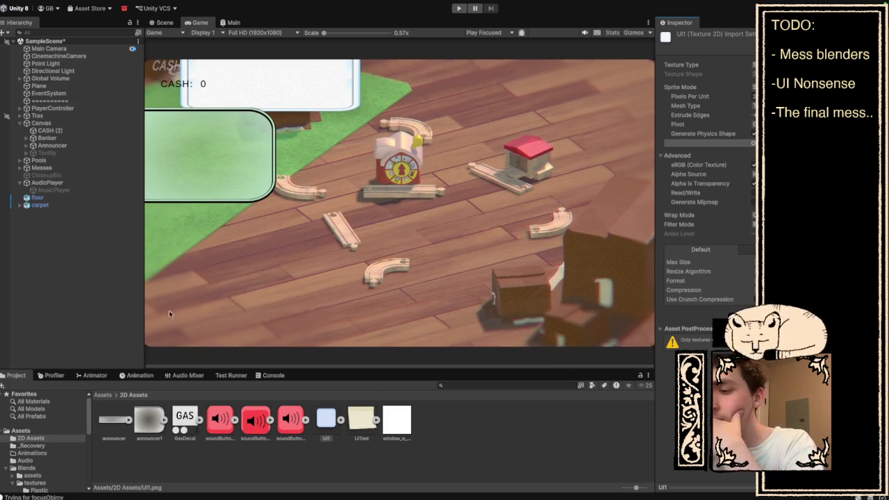
pyautogui.doubleClick(325, 435)
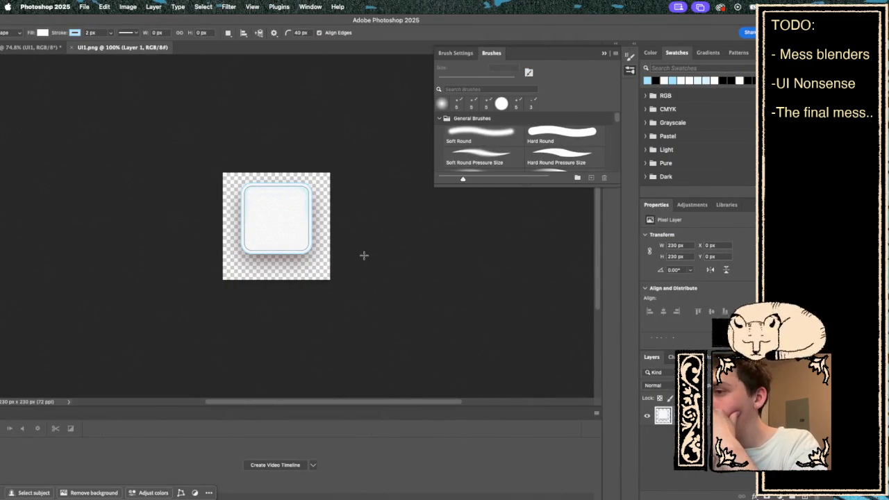
pyautogui.press('super+Tab')
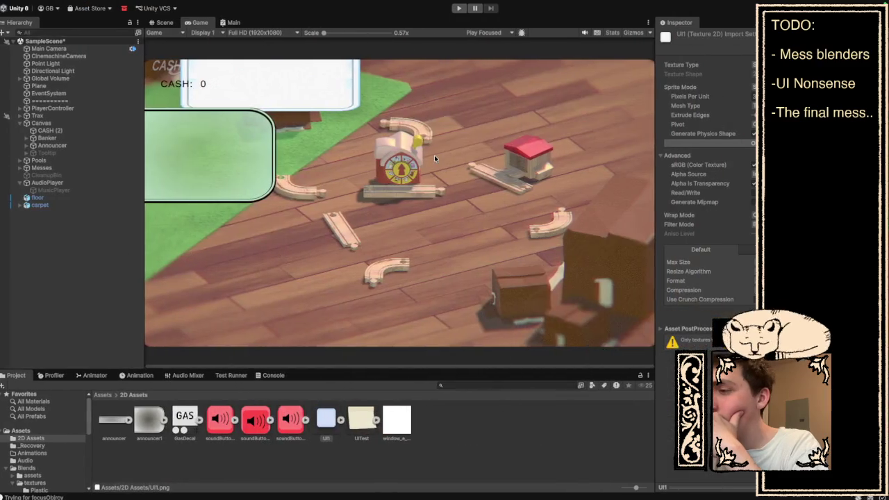
# - Inspect CASH (2) and Banker in the Hierarchy, adjusting a CASH (2) position value
pyautogui.scroll(-1, 568, 221)
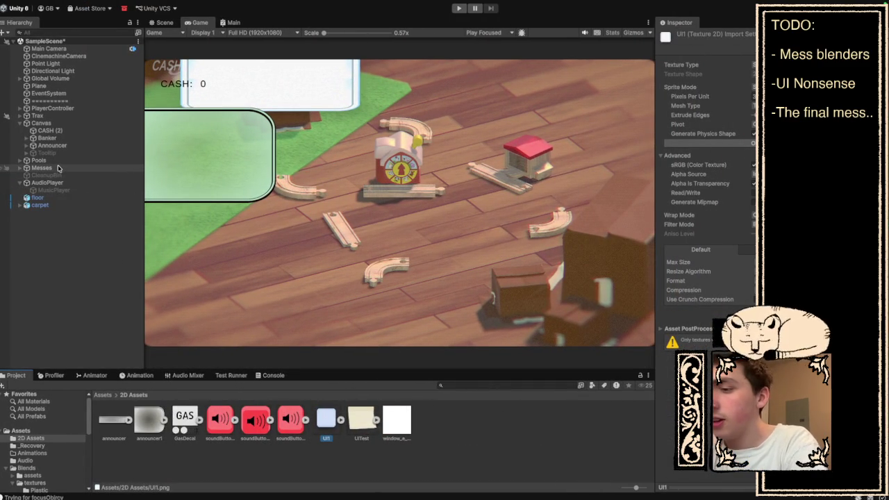
pyautogui.click(49, 130)
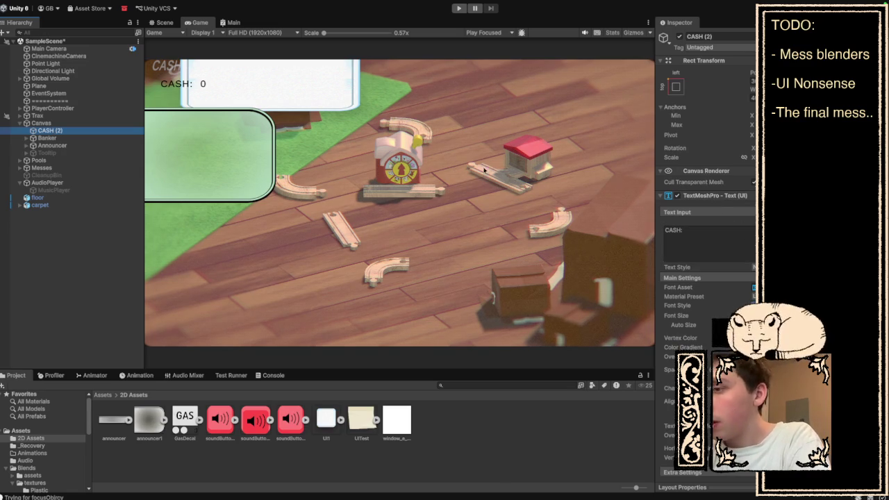
pyautogui.click(751, 91)
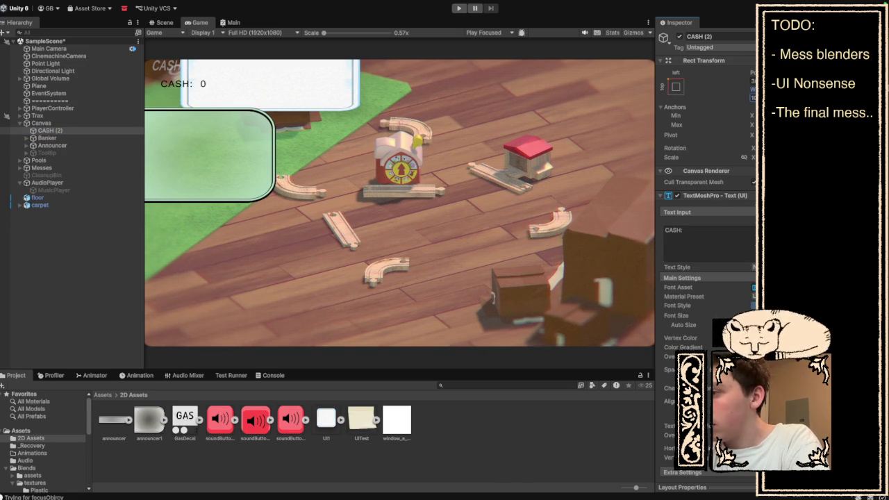
pyautogui.click(47, 138)
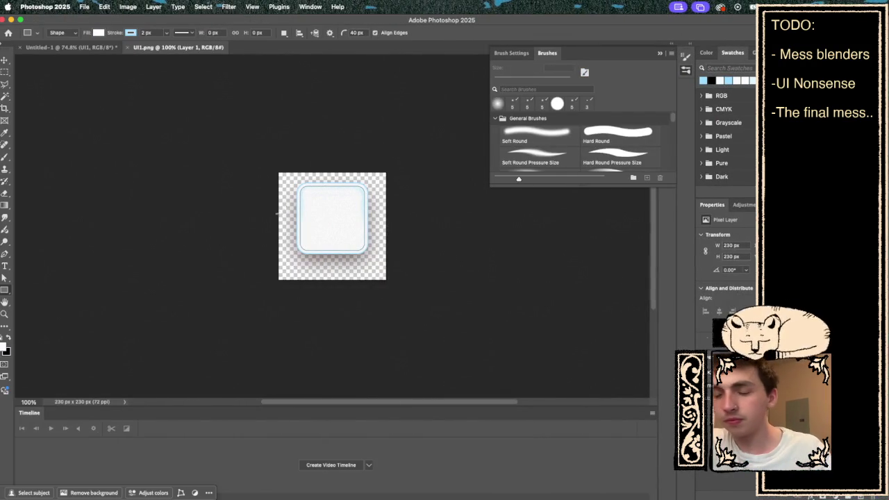
pyautogui.press('super+t')
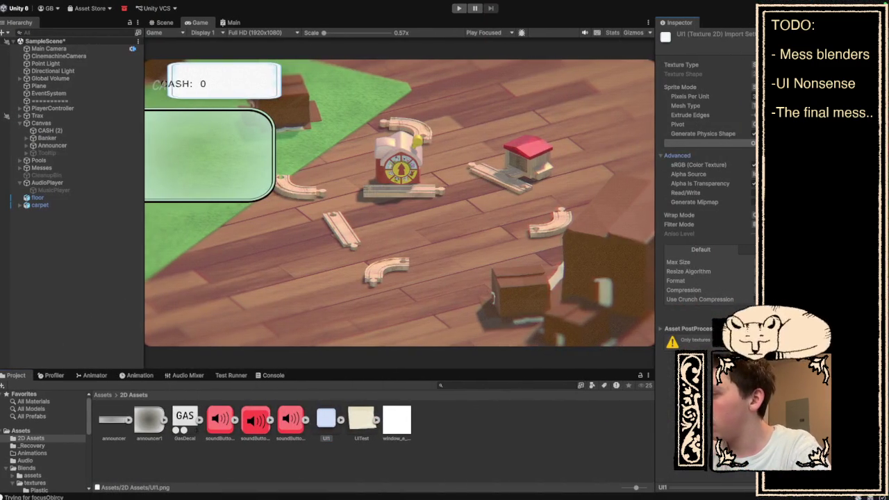
pyautogui.click(677, 155)
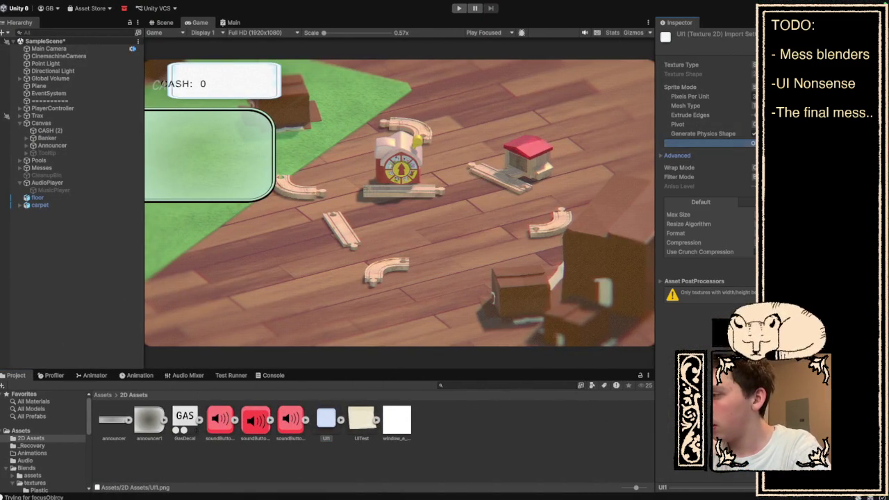
# - Open UI1 in the Sprite Editor and roughly drag its left, right, top and bottom slice borders
pyautogui.click(709, 142)
pyautogui.moveTo(439, 246); pyautogui.dragTo(395, 248)
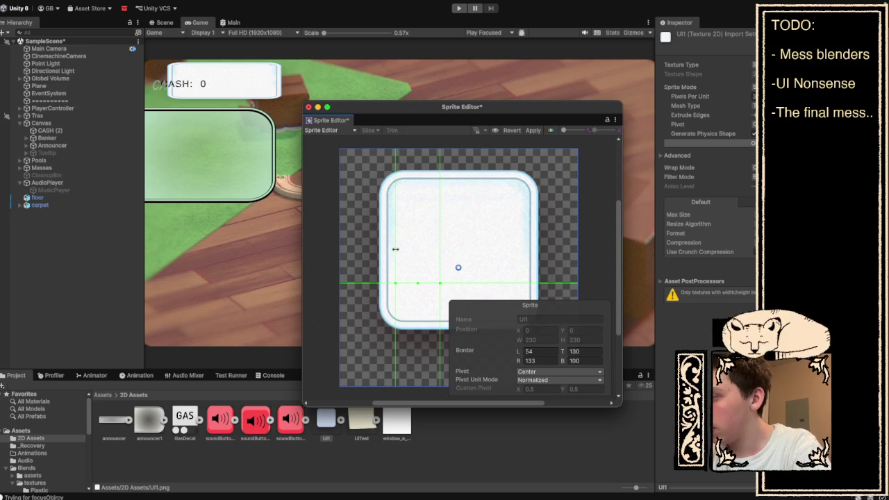
pyautogui.moveTo(440, 282); pyautogui.dragTo(520, 286)
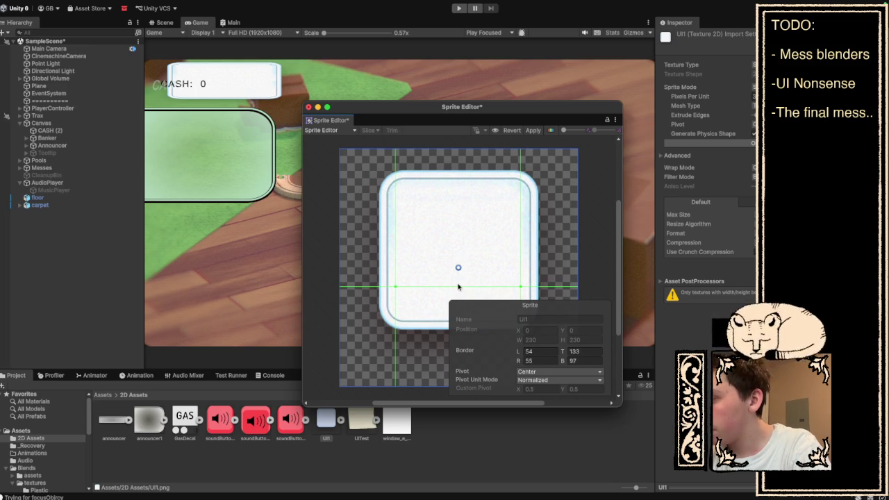
pyautogui.click(451, 148)
pyautogui.click(450, 293)
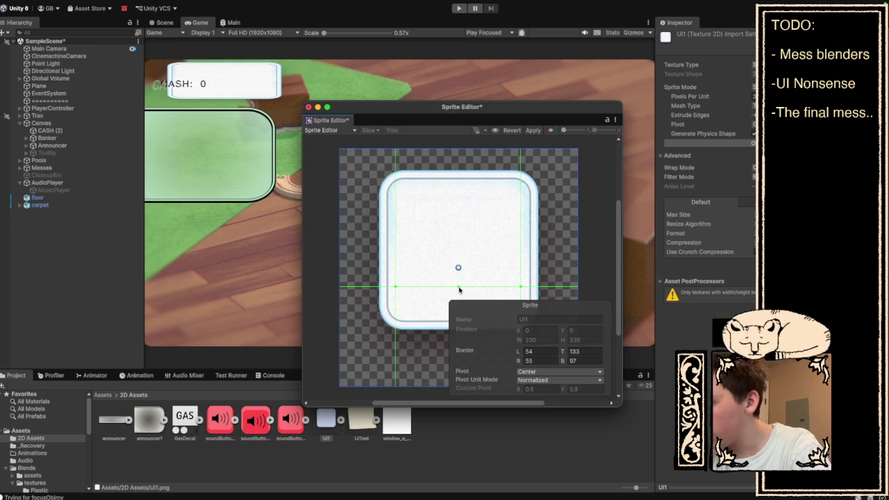
pyautogui.moveTo(458, 286); pyautogui.dragTo(469, 191)
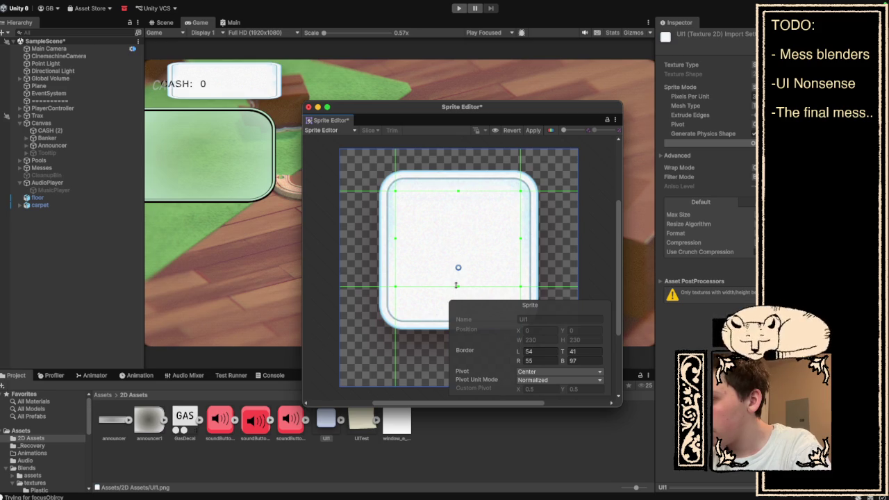
pyautogui.moveTo(457, 286)
pyautogui.mouseDown()
pyautogui.moveTo(455, 311)
pyautogui.moveTo(459, 299)
pyautogui.mouseUp()
# - Fine-tune the borders to L 66, T 44, R 61, B 85, apply, and close the editor
pyautogui.moveTo(395, 297); pyautogui.dragTo(407, 298)
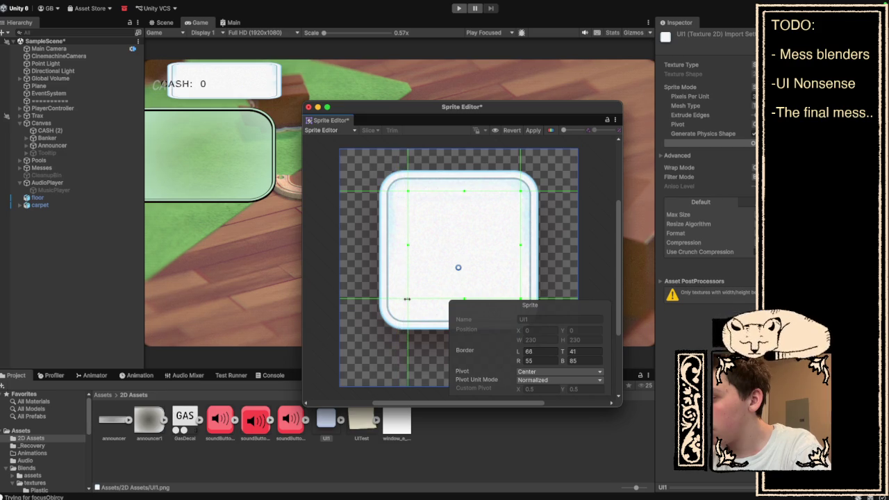
pyautogui.moveTo(407, 189); pyautogui.dragTo(407, 194)
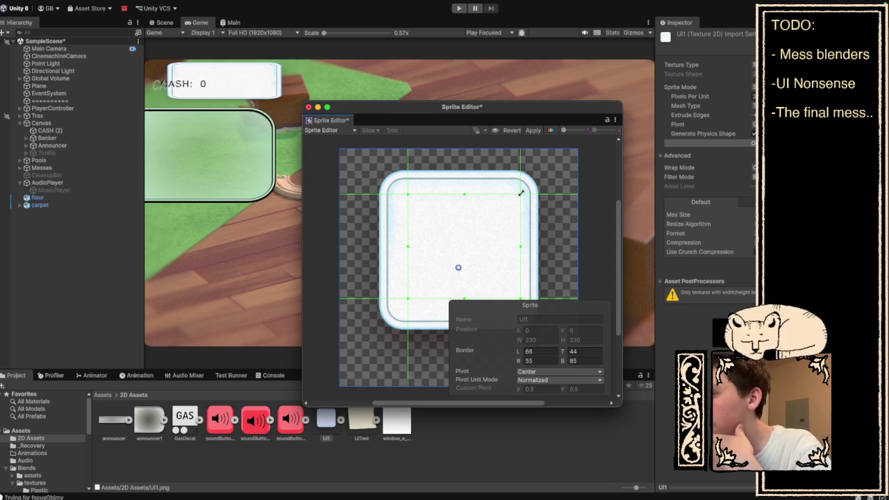
pyautogui.moveTo(519, 194); pyautogui.dragTo(514, 194)
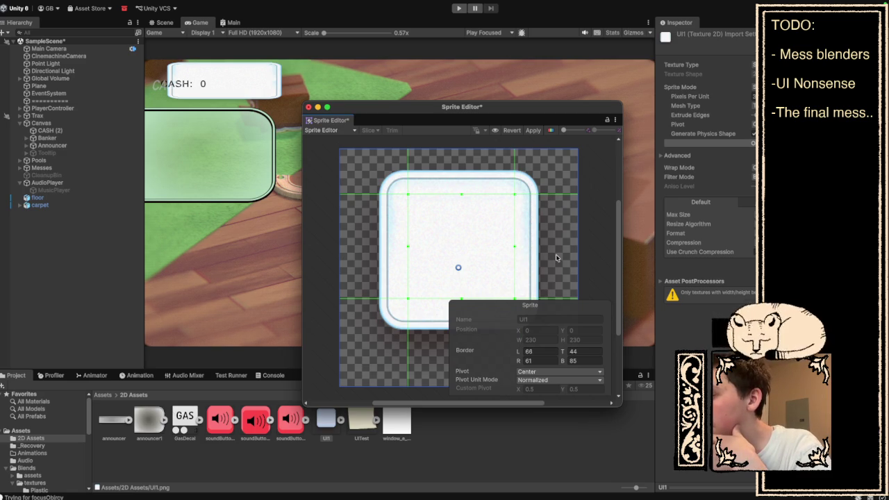
pyautogui.moveTo(496, 403); pyautogui.dragTo(566, 405)
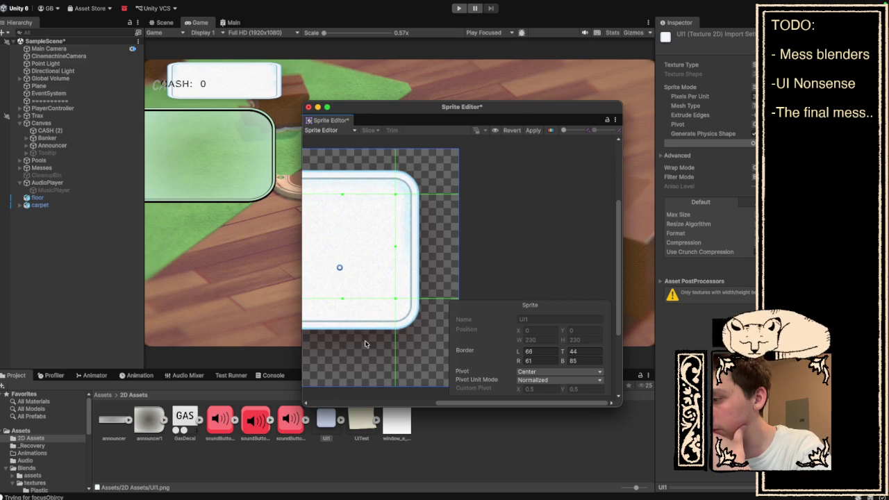
pyautogui.click(534, 130)
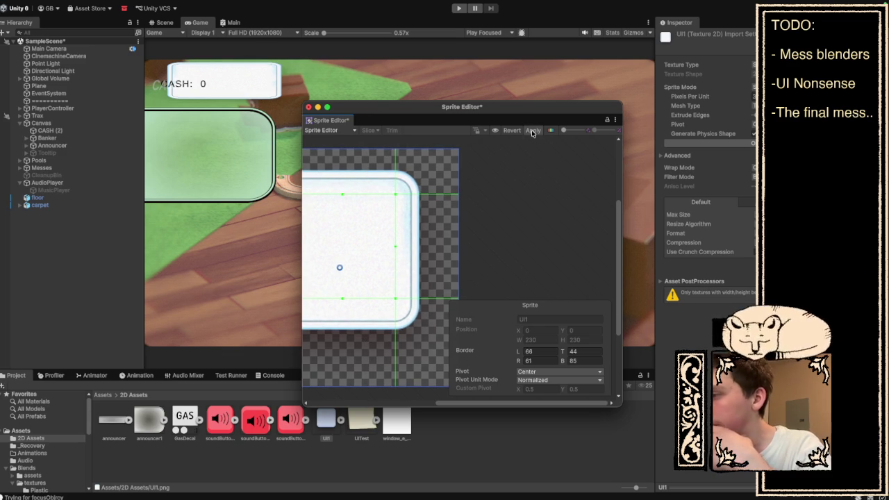
pyautogui.click(308, 107)
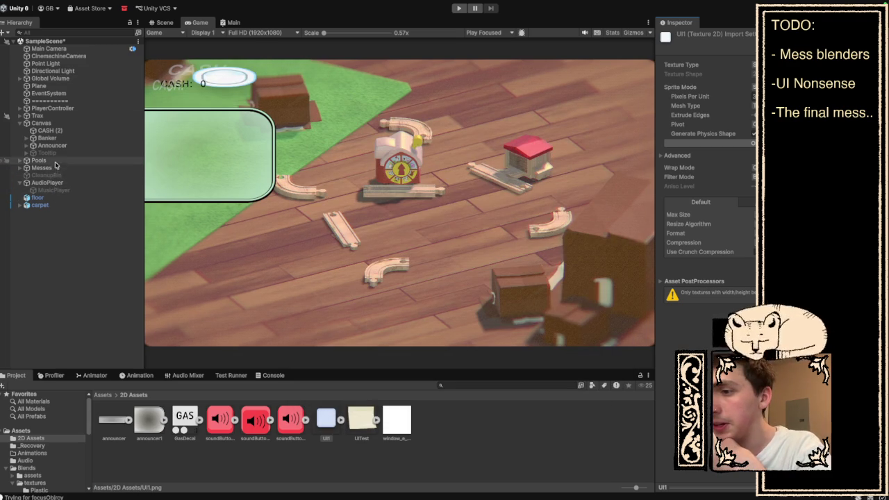
# - Select the Banker object, glance at the button image in Photoshop, and return to Unity
pyautogui.click(66, 138)
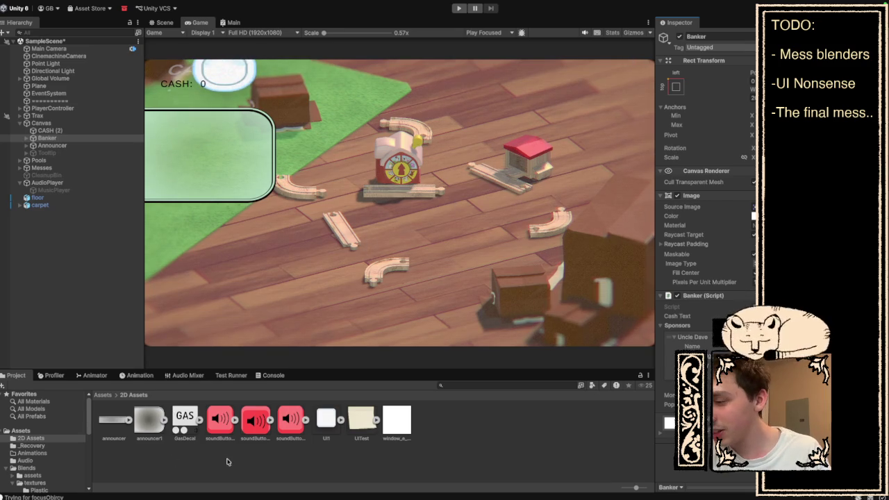
pyautogui.hotkey('ctrl', 'Left')
pyautogui.hotkey('ctrl', 'Right')
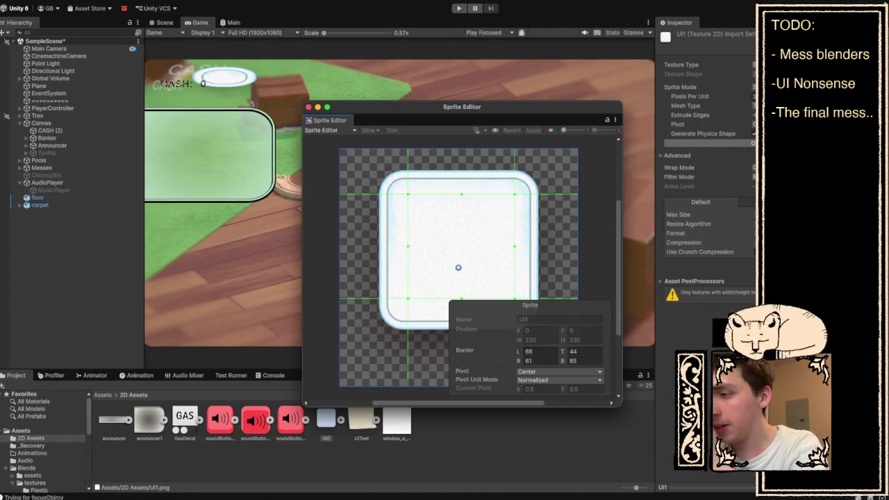
# - Tweak UI1's slice borders, keep the pivot at Center, apply the edits and close the Sprite Editor
pyautogui.click(408, 247)
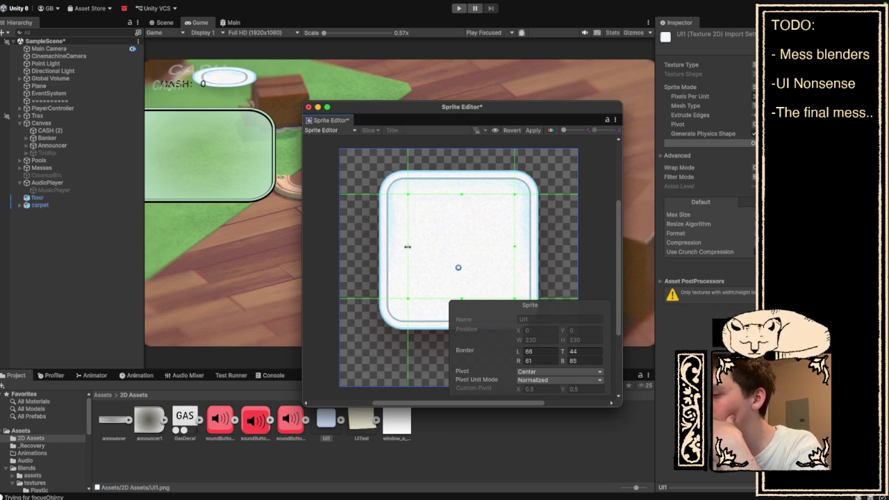
pyautogui.click(545, 373)
pyautogui.click(545, 373)
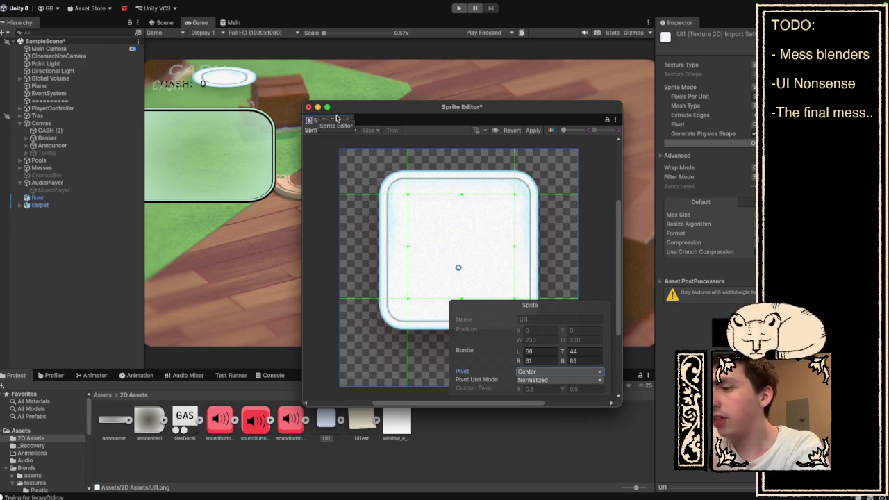
pyautogui.click(530, 131)
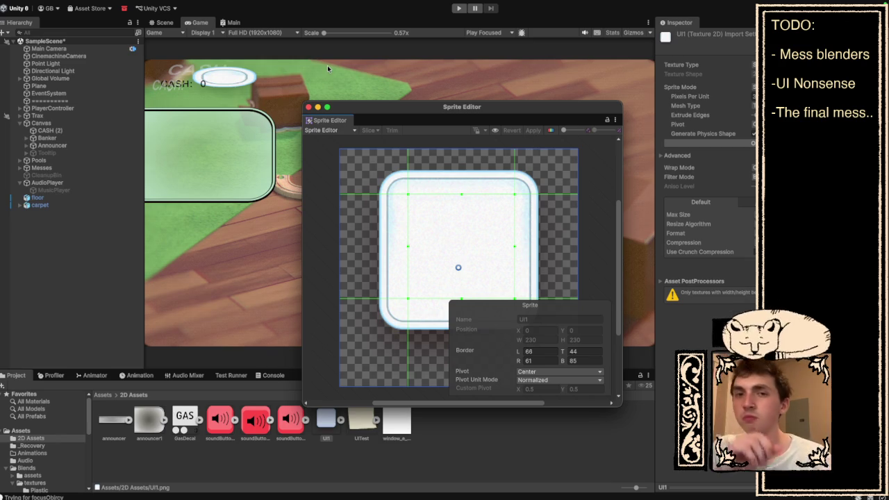
pyautogui.click(309, 108)
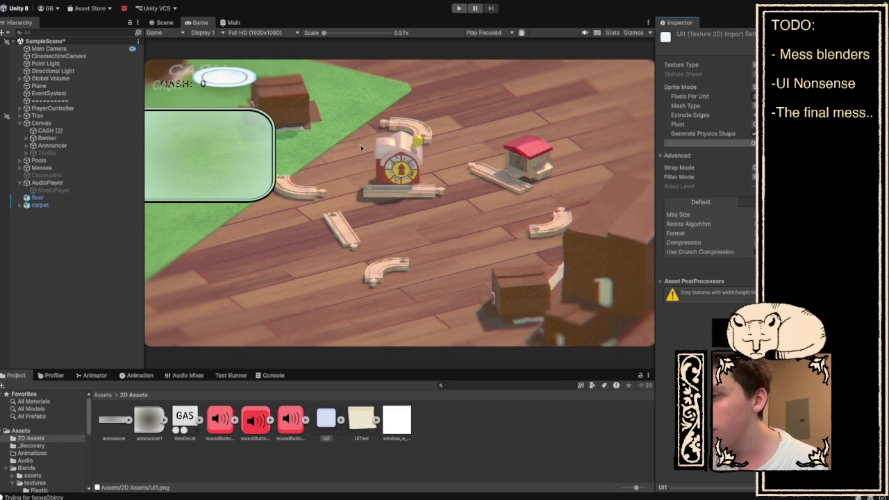
# - Check the UI1 texture's import settings, then reselect CASH (2) and the Banker panel
pyautogui.click(53, 138)
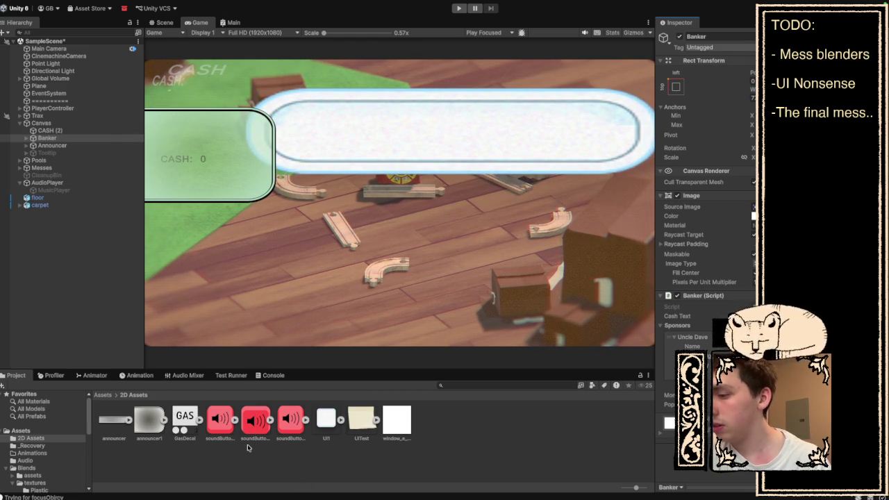
pyautogui.click(332, 429)
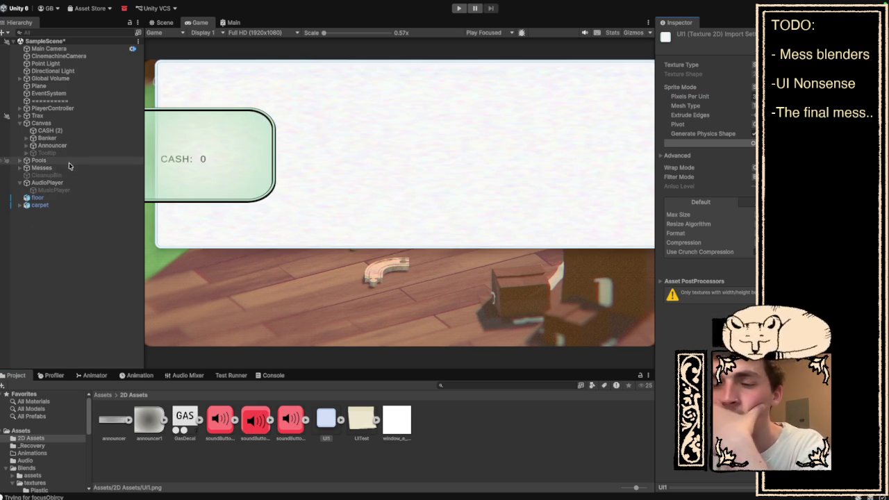
pyautogui.click(50, 131)
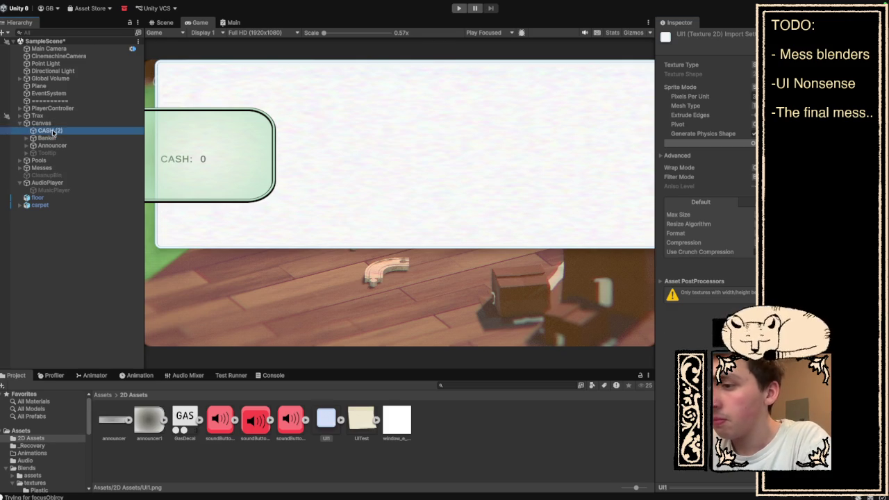
pyautogui.click(55, 139)
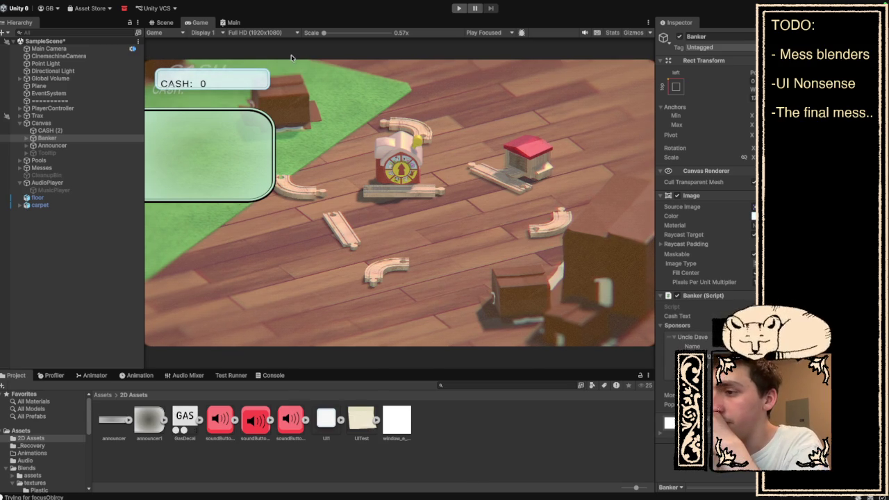
# - Widen the Banker cash panel by scrubbing its Rect Transform Width, then fine-tune it
pyautogui.moveTo(753, 89)
pyautogui.mouseDown()
pyautogui.moveTo(799, 89)
pyautogui.moveTo(701, 74)
pyautogui.mouseUp()
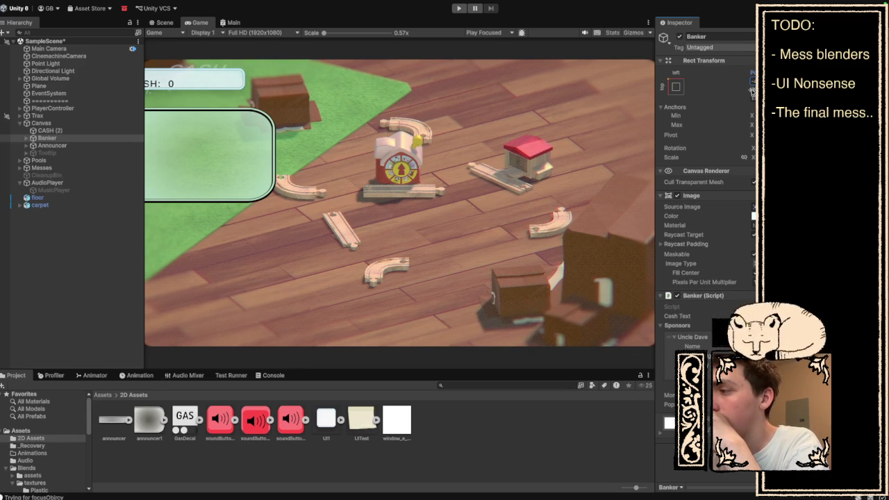
pyautogui.moveTo(769, 88); pyautogui.dragTo(793, 89)
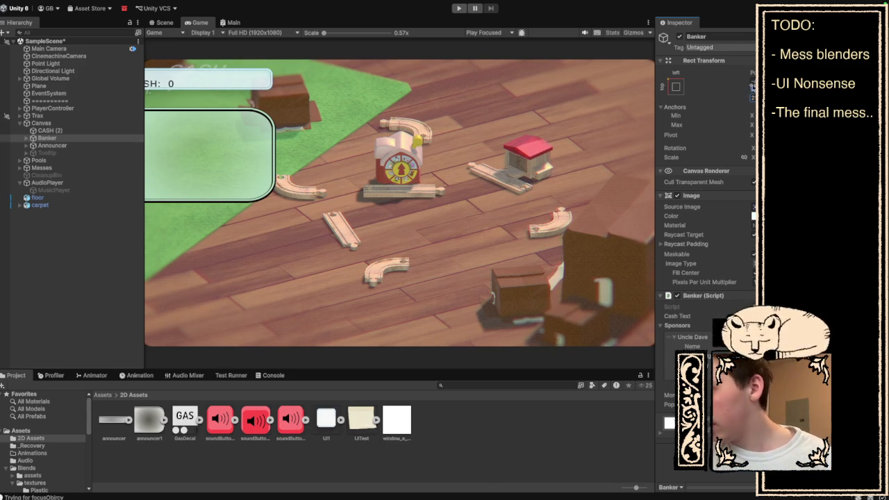
pyautogui.moveTo(760, 85); pyautogui.dragTo(768, 85)
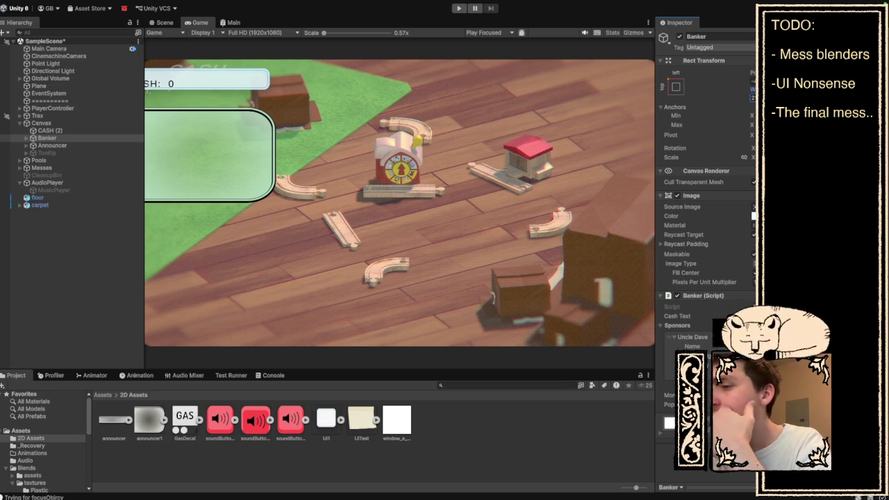
pyautogui.click(62, 132)
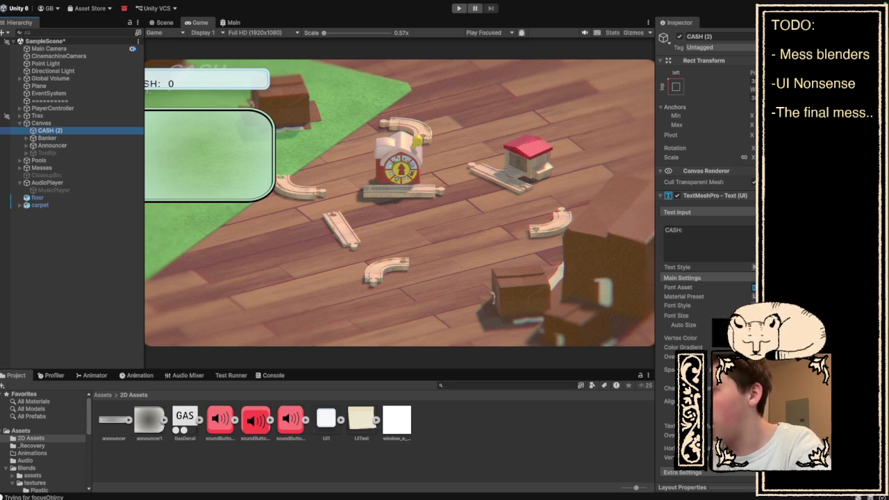
# - Trial-edit CASH (2)'s Pos X and label text, then undo and remove the colon after CASH
pyautogui.click(754, 80)
pyautogui.moveTo(755, 81); pyautogui.dragTo(785, 80)
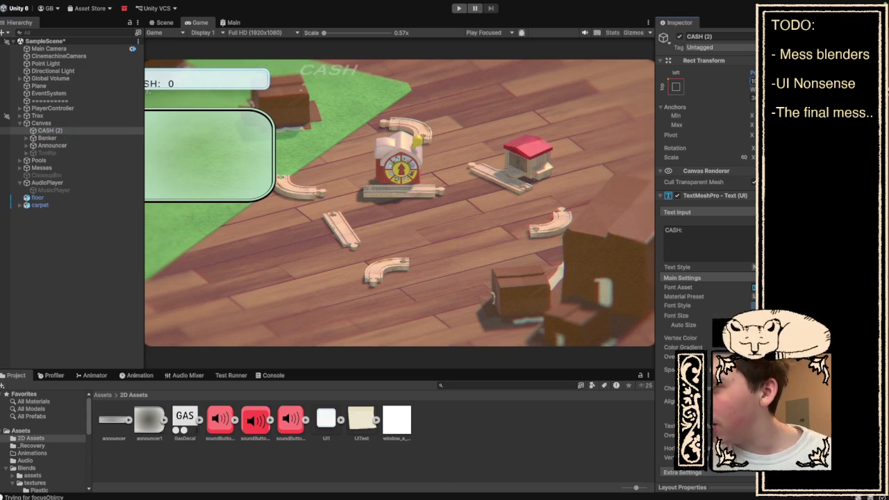
pyautogui.click(736, 239)
pyautogui.moveTo(696, 248); pyautogui.dragTo(719, 222)
pyautogui.write('CASH')
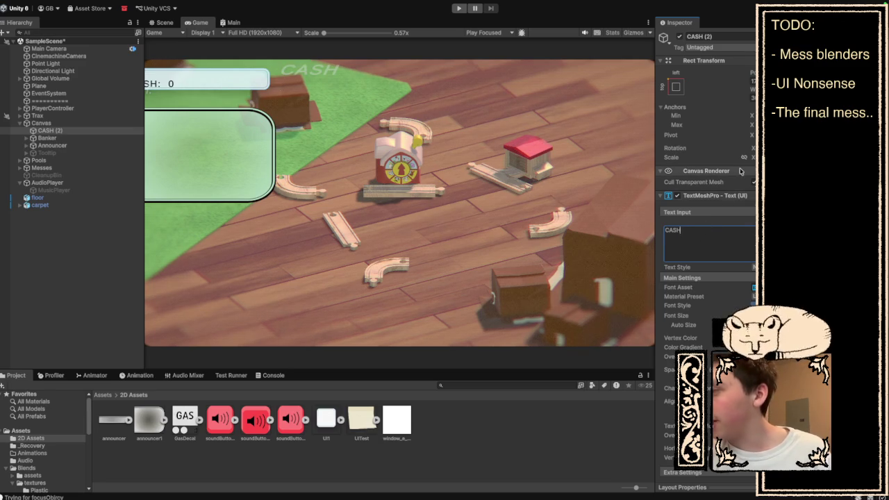
pyautogui.click(47, 137)
pyautogui.hotkey('ctrl', 'z')
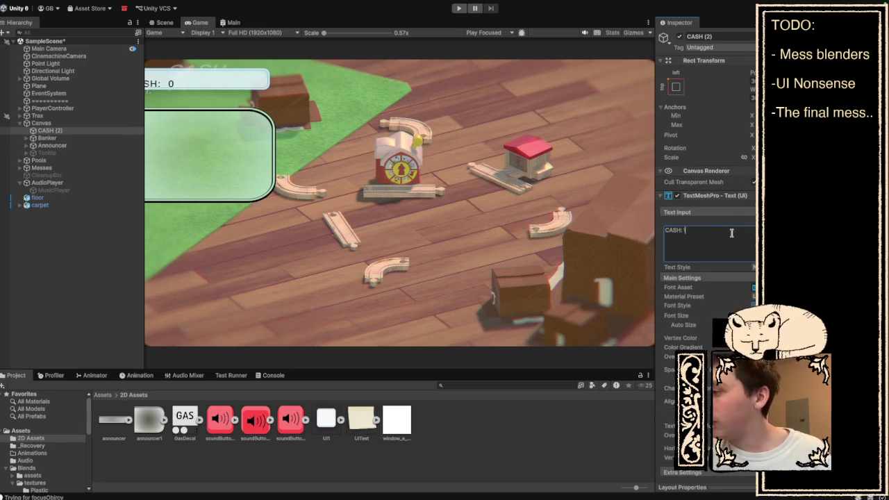
pyautogui.press('BackSpace')
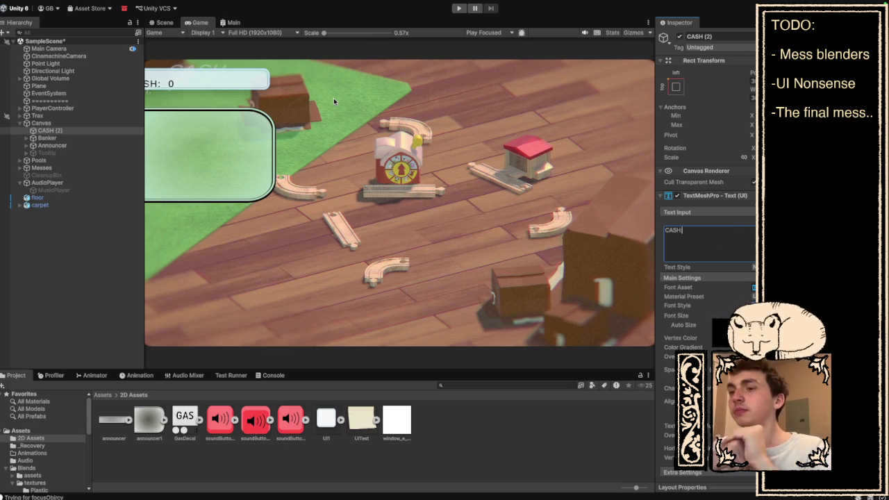
# - Expand Banker in the Hierarchy and select its CASH and cashAmount texts
pyautogui.click(26, 137)
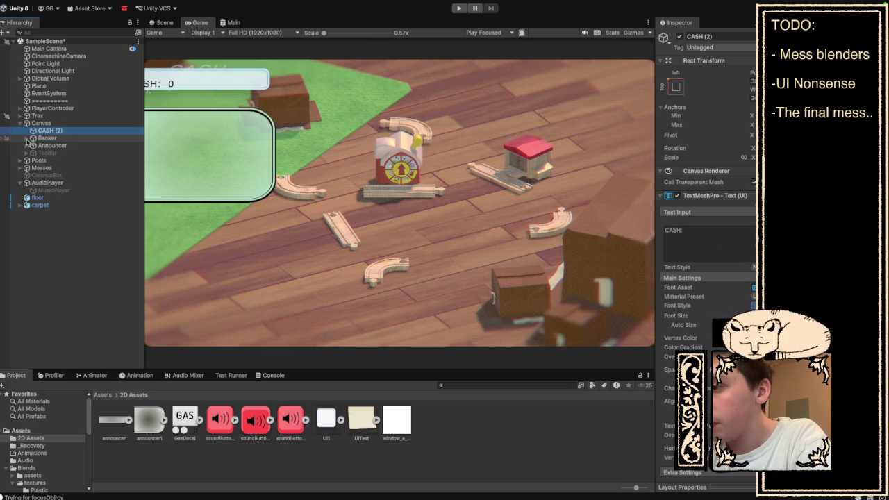
pyautogui.click(49, 146)
pyautogui.keyDown('ctrl'); pyautogui.click(53, 153); pyautogui.keyUp('ctrl')
# - Enter CASH's Rect Transform values 40, 40, 20, 40, 30, 40, 30 and confirm cashAmount's position
pyautogui.keyDown('ctrl'); pyautogui.click(54, 160); pyautogui.keyUp('ctrl')
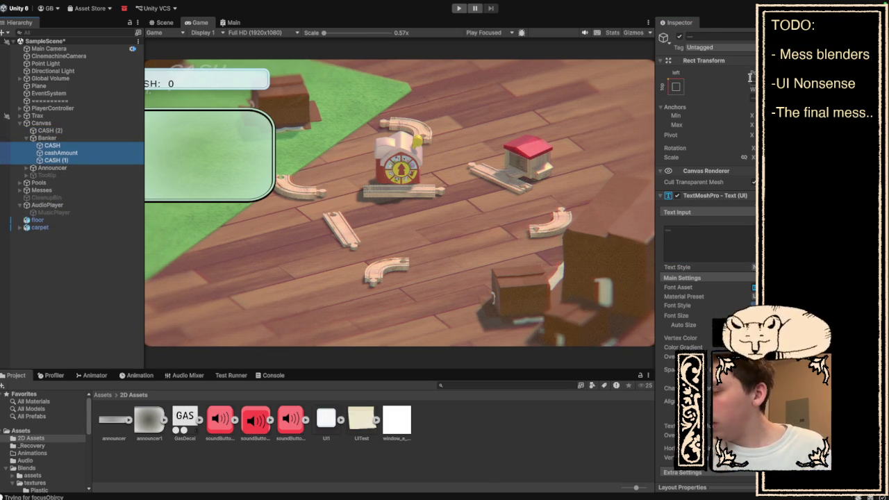
pyautogui.click(87, 144)
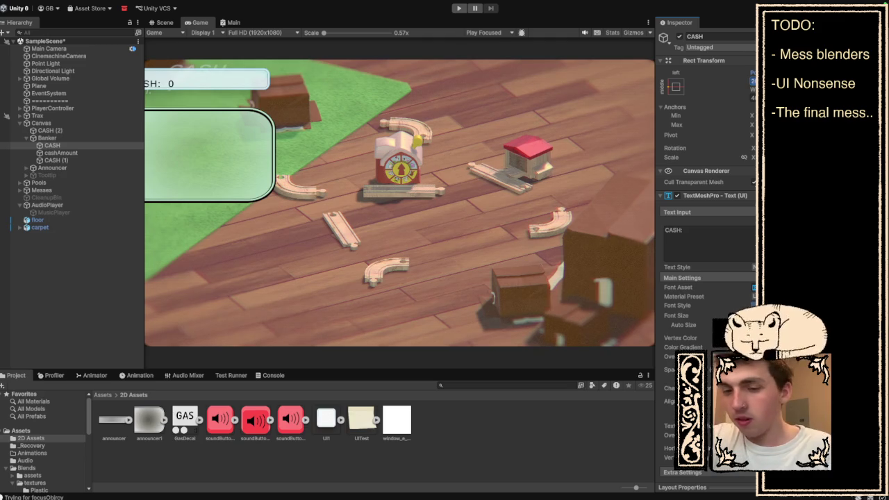
pyautogui.write('40-40')
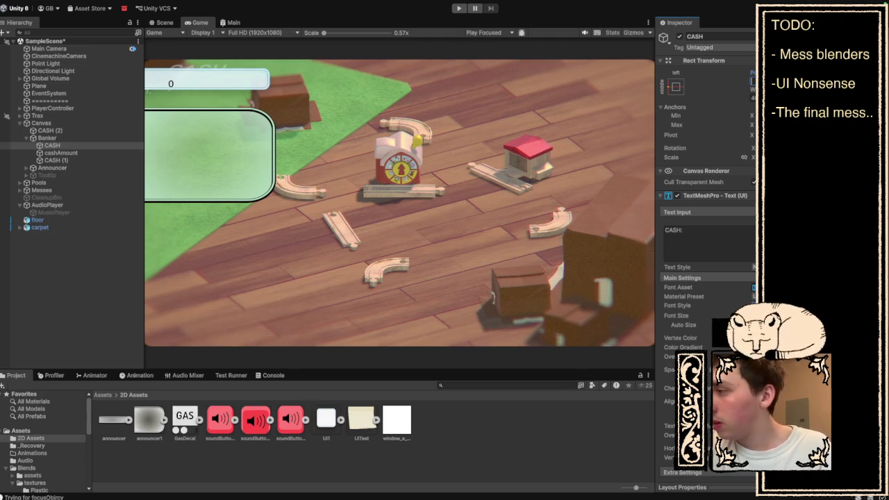
pyautogui.write('-20-40-30')
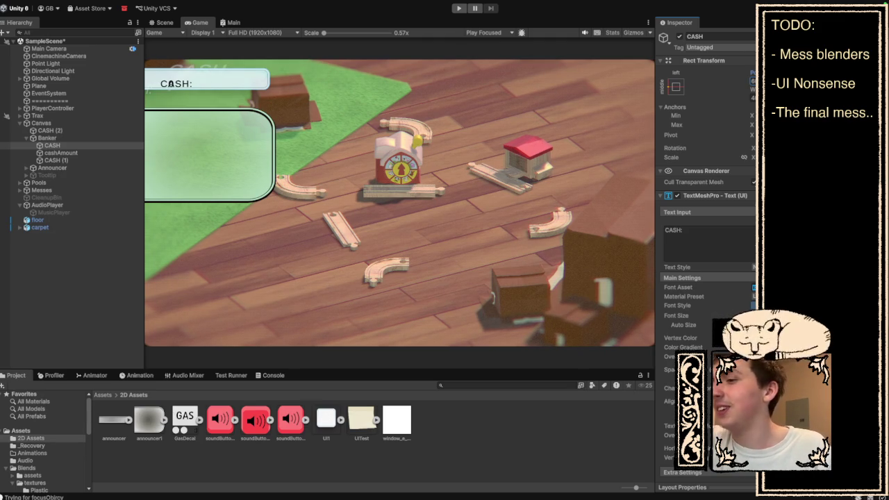
pyautogui.write('-40-30')
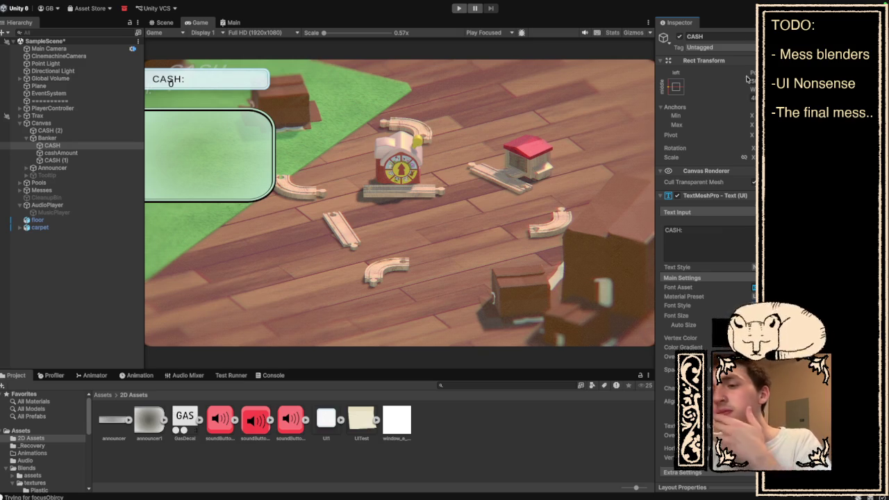
pyautogui.click(72, 153)
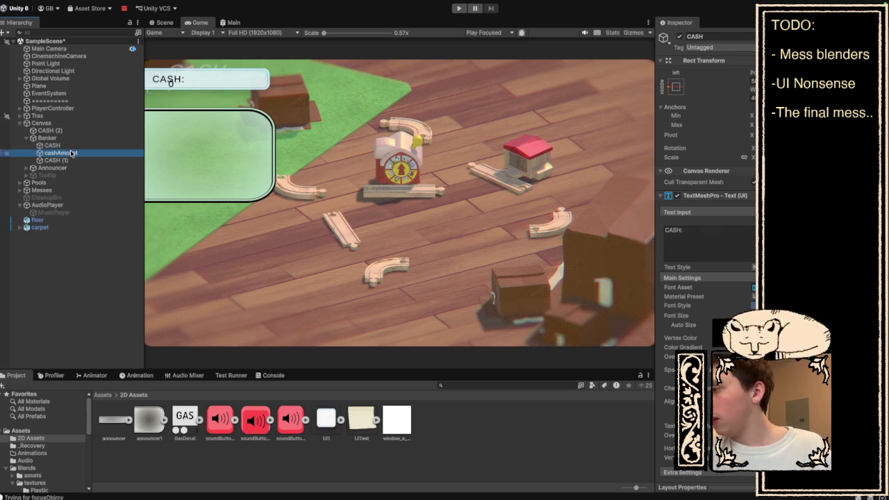
pyautogui.click(753, 81)
pyautogui.press('Return')
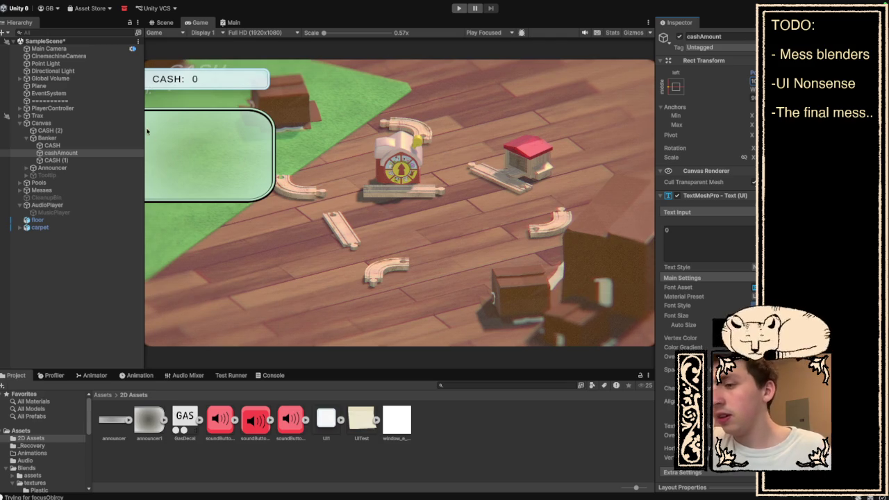
# - Slide CASH (1)'s Pos X to the left, then switch over to Photoshop
pyautogui.click(76, 159)
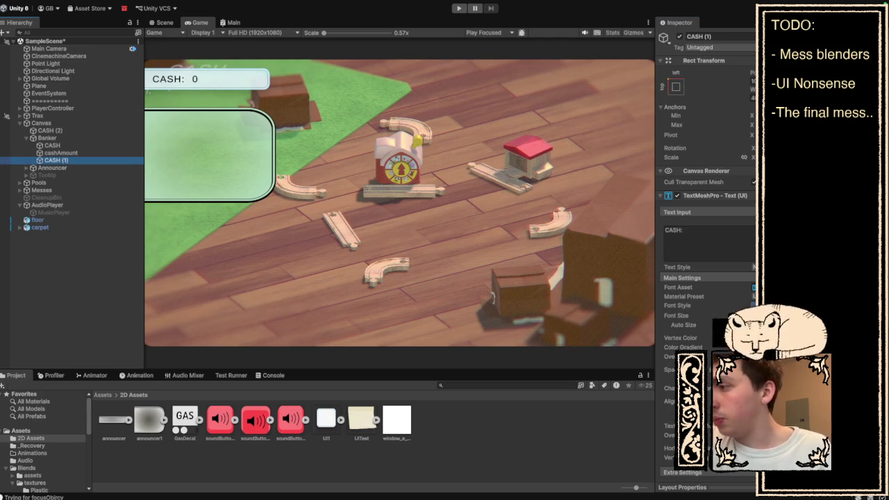
pyautogui.click(753, 81)
pyautogui.moveTo(753, 81); pyautogui.dragTo(733, 81)
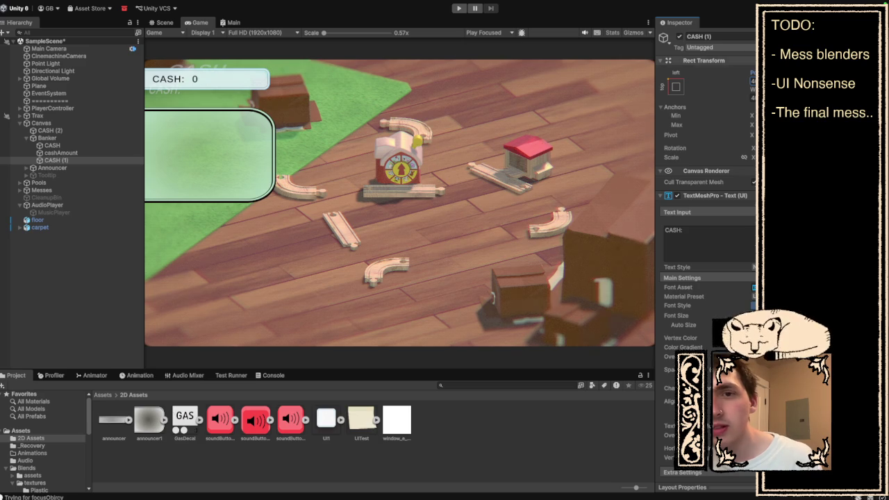
pyautogui.press('super+Tab')
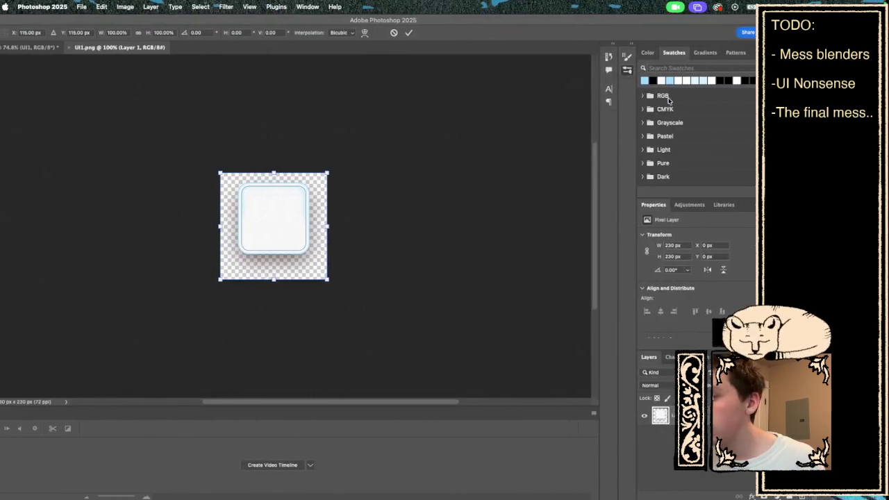
# - Switch to the Untitled-1 mockup, zoom in on the rounded square, and bring its Drop Shadow settings alongside
pyautogui.scroll(5, 378, 188)
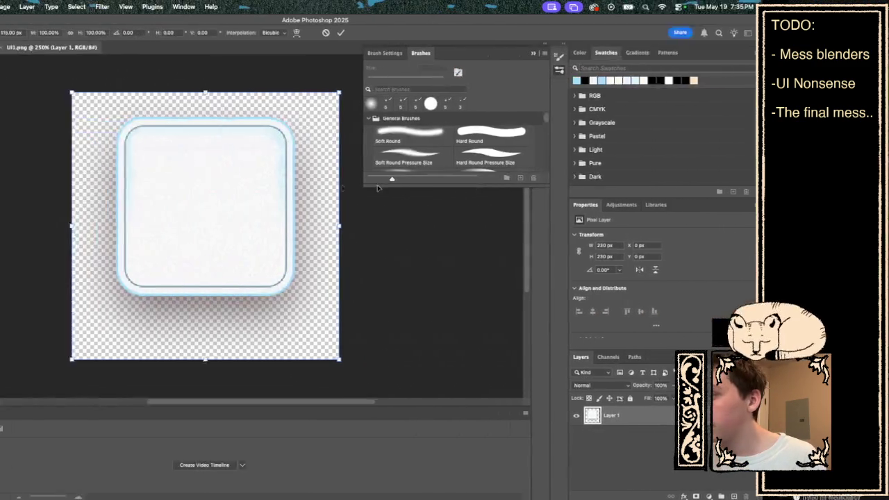
pyautogui.press('Escape')
pyautogui.press('u')
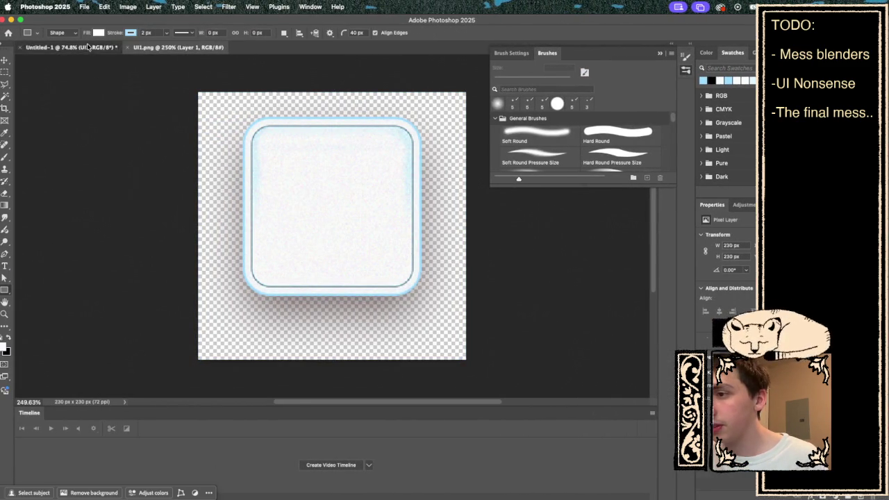
pyautogui.click(88, 47)
pyautogui.moveTo(83, 302); pyautogui.dragTo(66, 380)
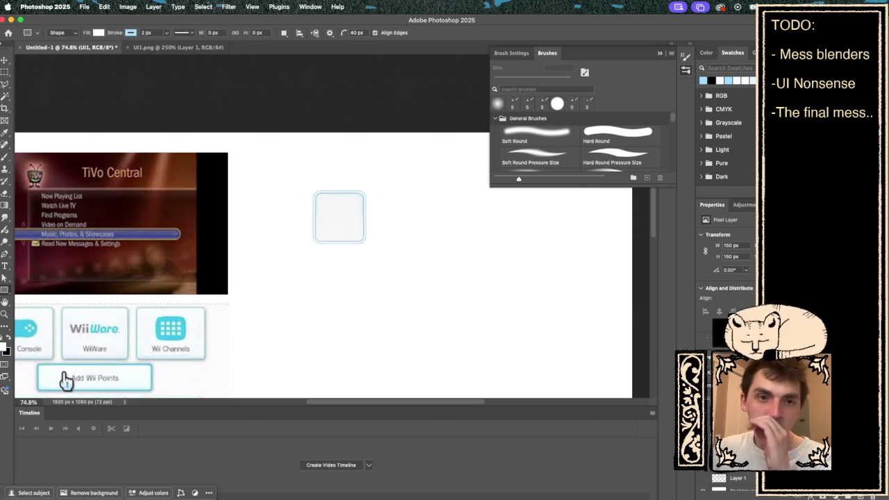
pyautogui.press('super+equal')
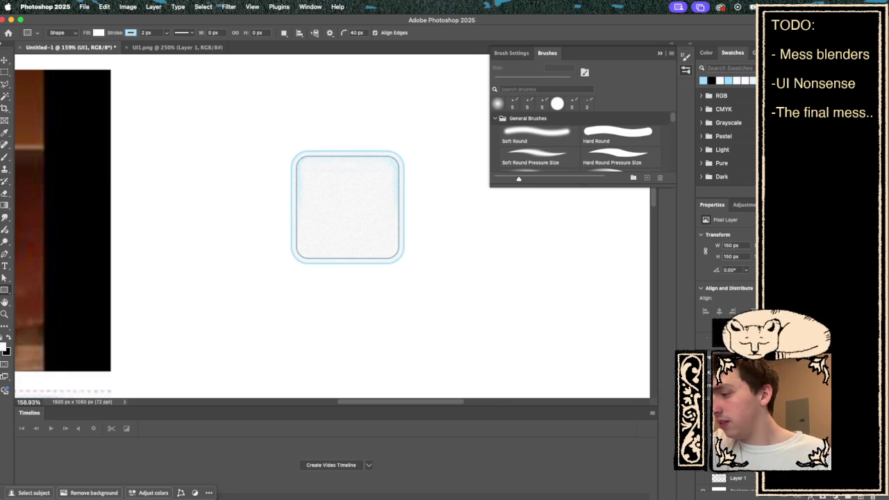
pyautogui.moveTo(389, 218)
pyautogui.mouseDown()
pyautogui.moveTo(423, 181)
pyautogui.moveTo(477, 216)
pyautogui.mouseUp()
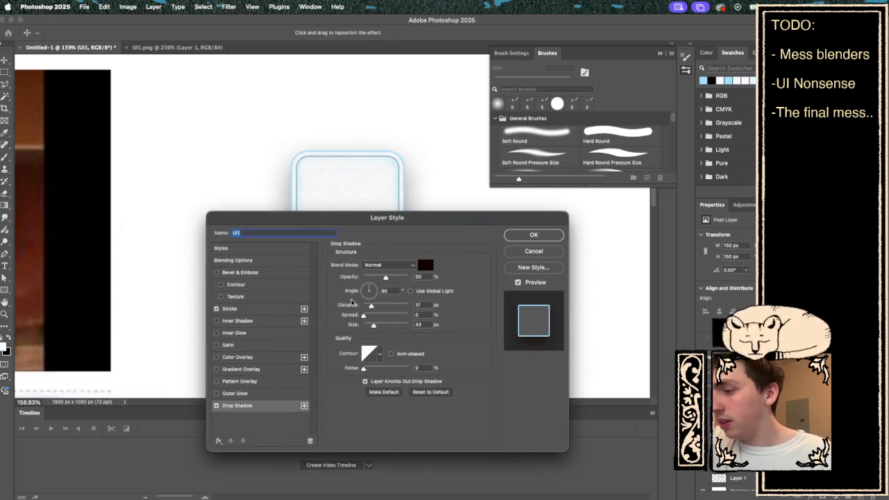
# - Pick a light blue shadow colour, spread it to 100%, and enter new distance and size values
pyautogui.click(426, 265)
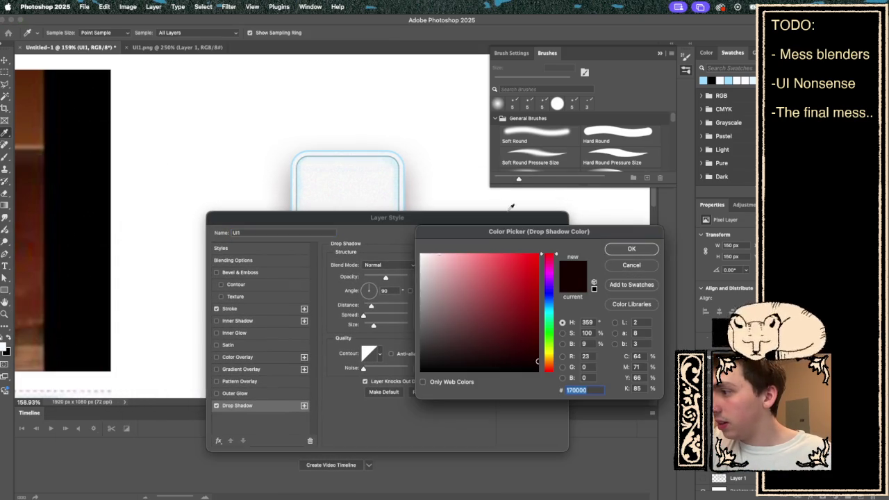
pyautogui.click(703, 80)
pyautogui.click(633, 251)
pyautogui.moveTo(488, 221)
pyautogui.mouseDown()
pyautogui.moveTo(511, 374)
pyautogui.moveTo(553, 257)
pyautogui.mouseUp()
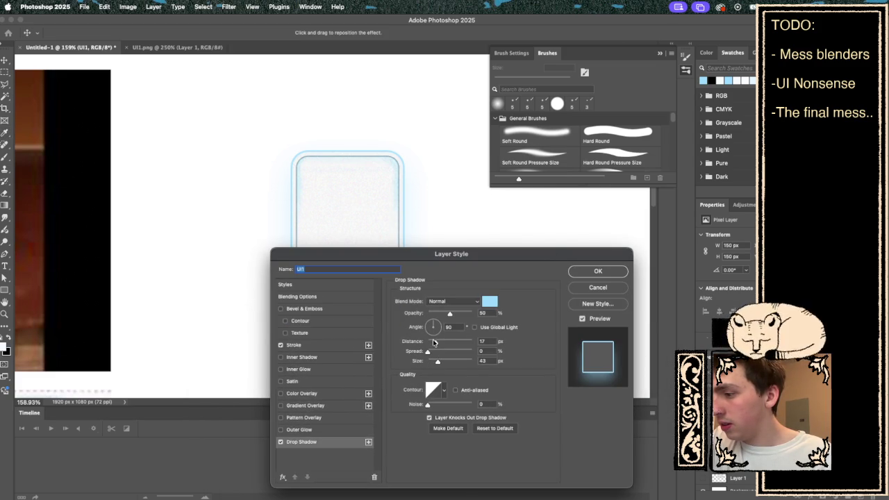
pyautogui.moveTo(428, 351); pyautogui.dragTo(474, 351)
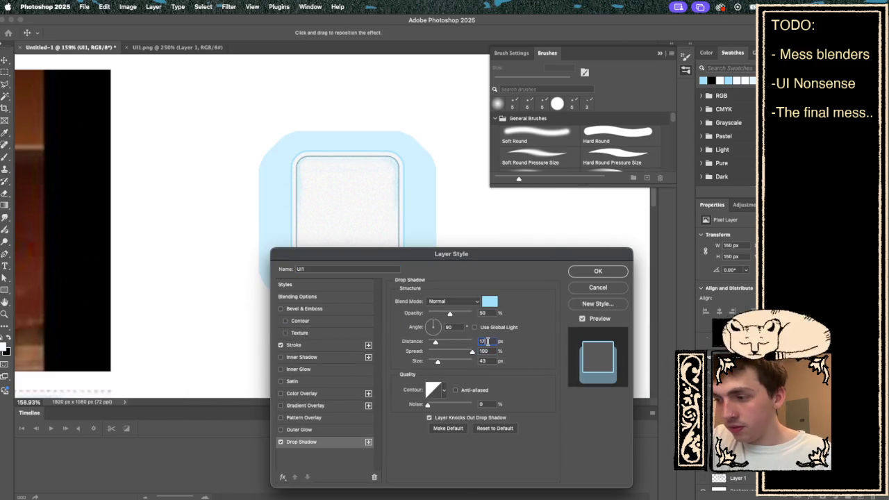
pyautogui.doubleClick(482, 341)
pyautogui.write('1')
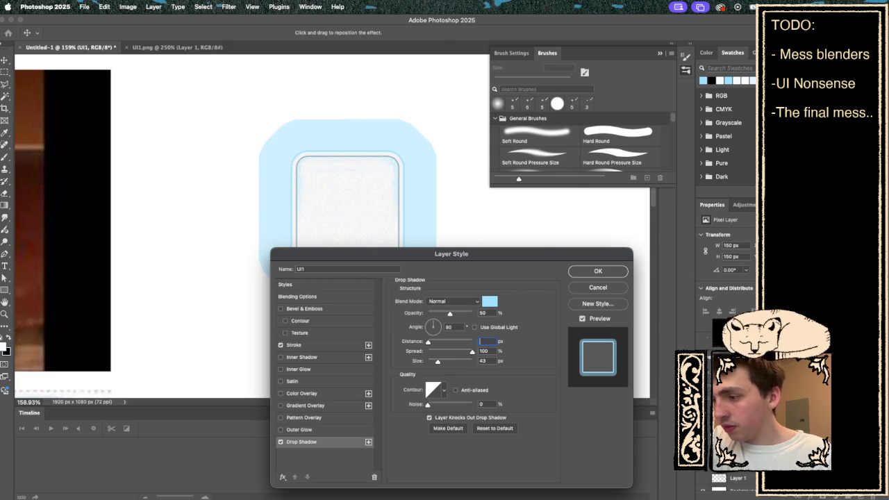
pyautogui.write('5')
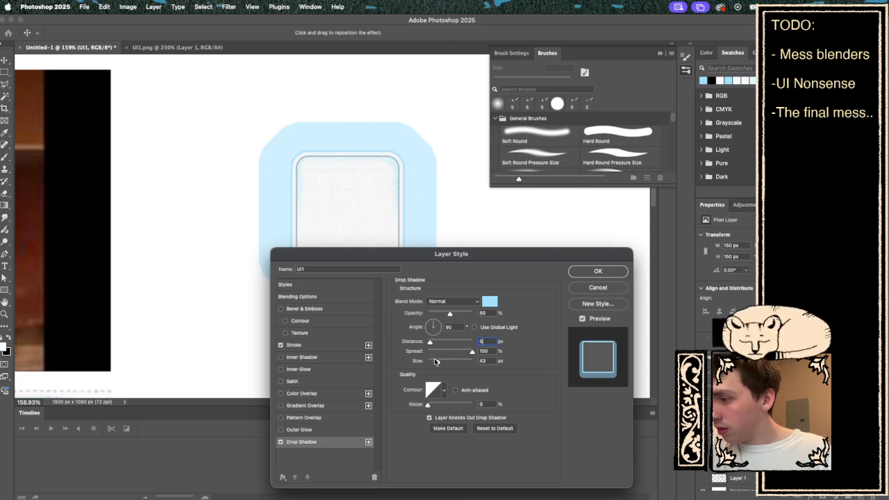
pyautogui.moveTo(436, 361); pyautogui.dragTo(426, 361)
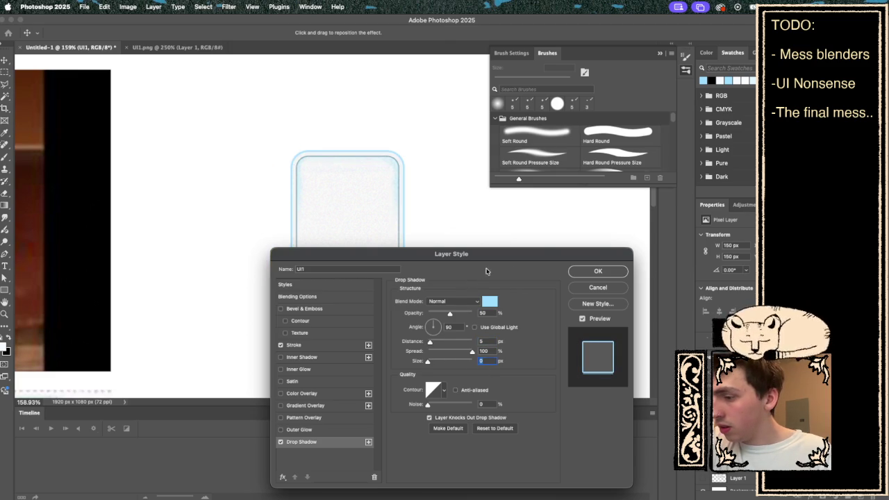
pyautogui.moveTo(552, 252)
pyautogui.mouseDown()
pyautogui.moveTo(672, 206)
pyautogui.moveTo(704, 235)
pyautogui.mouseUp()
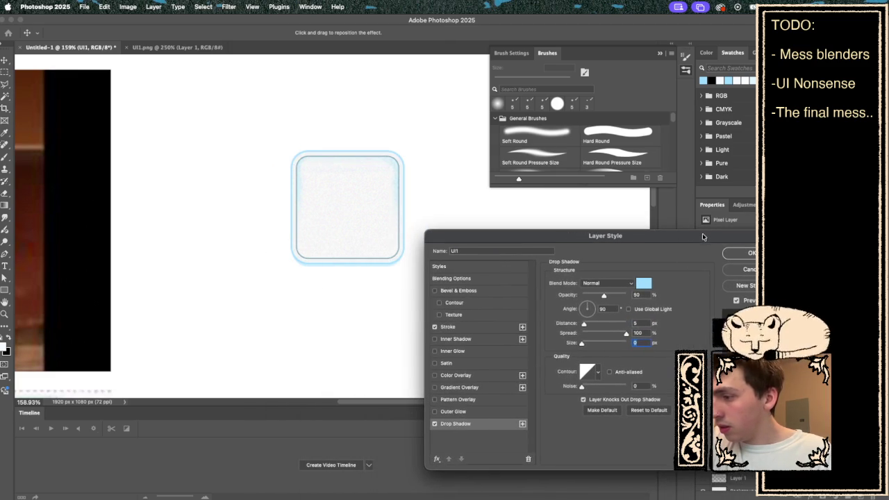
pyautogui.write('5')
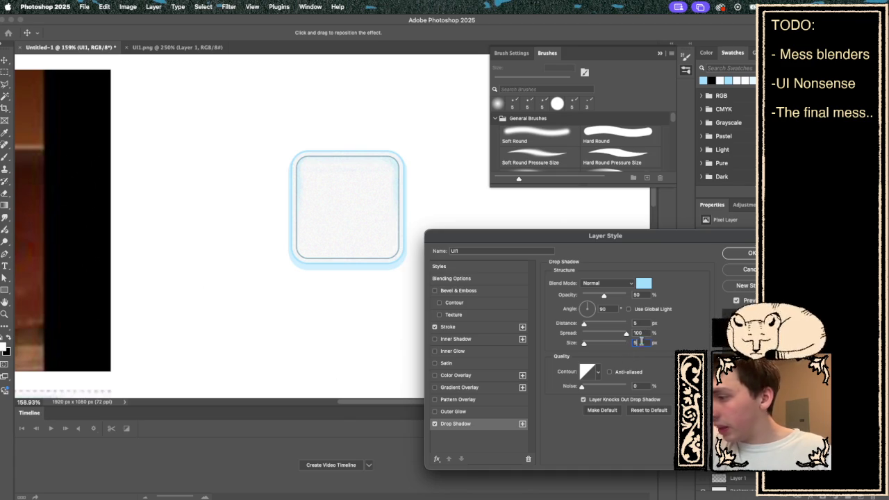
pyautogui.write('3')
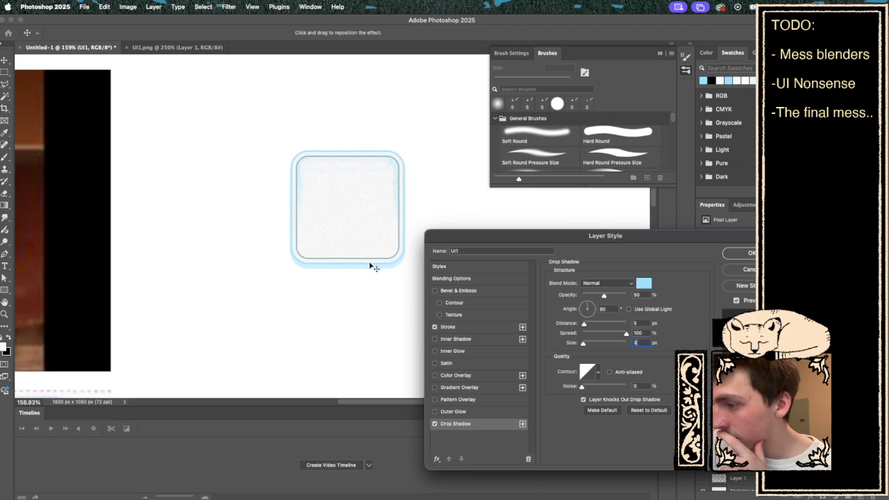
# - Resample the shadow colour from the canvas as light blue 9eddff
pyautogui.click(644, 283)
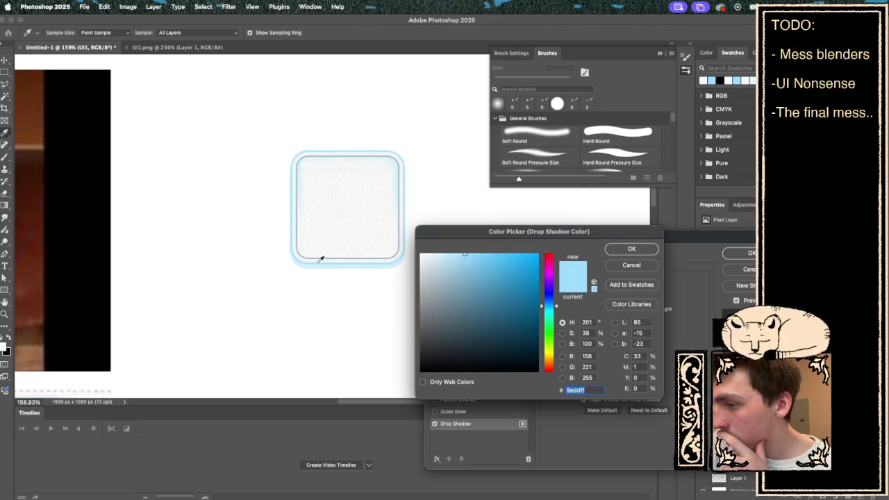
pyautogui.click(322, 258)
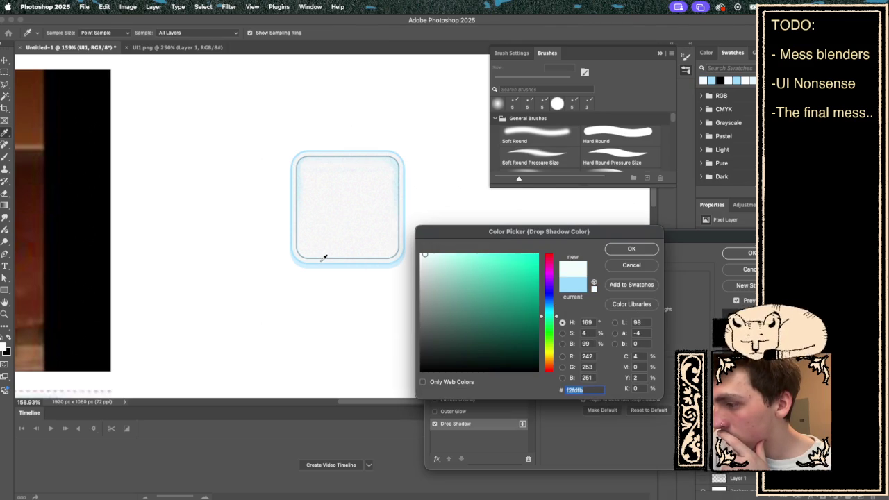
pyautogui.click(322, 259)
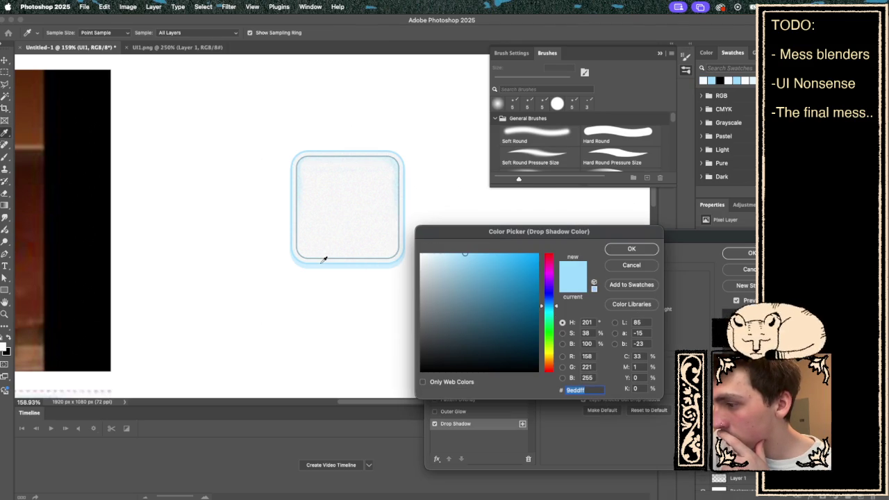
pyautogui.click(628, 248)
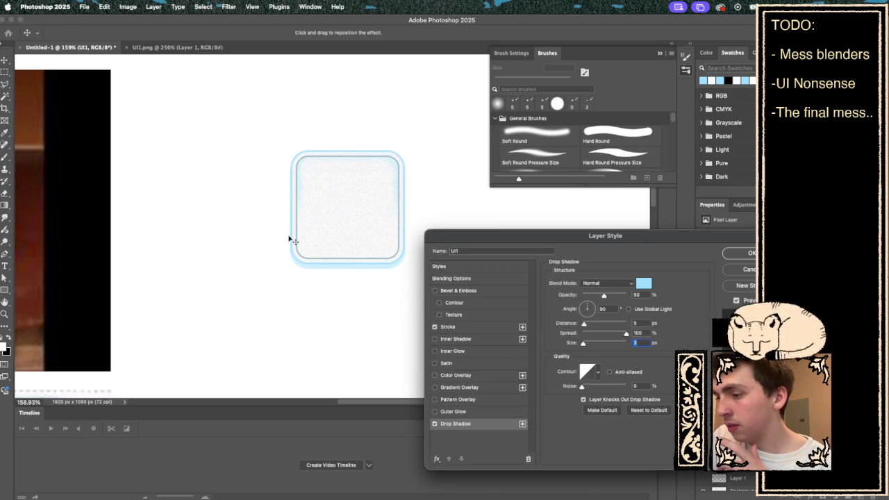
pyautogui.hscroll(3, 361, 278)
pyautogui.scroll(-3, 361, 278)
pyautogui.scroll(3, 361, 278)
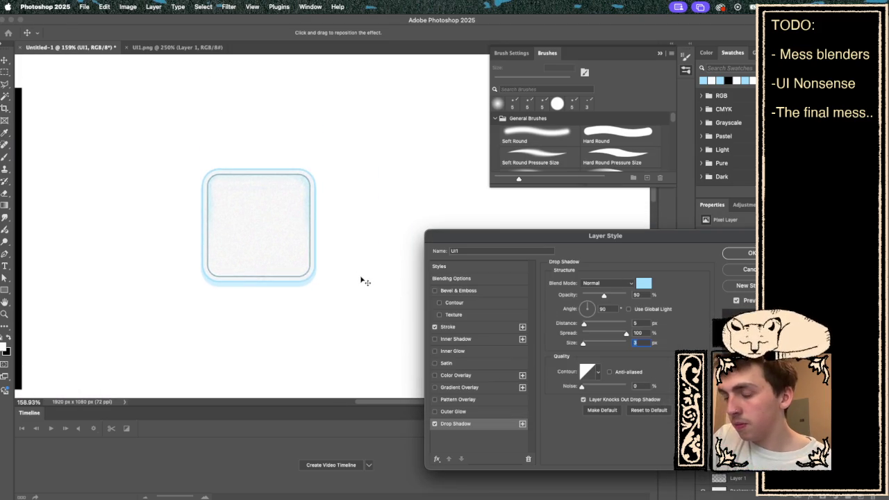
pyautogui.scroll(-10, 272, 253)
pyautogui.scroll(10, 272, 253)
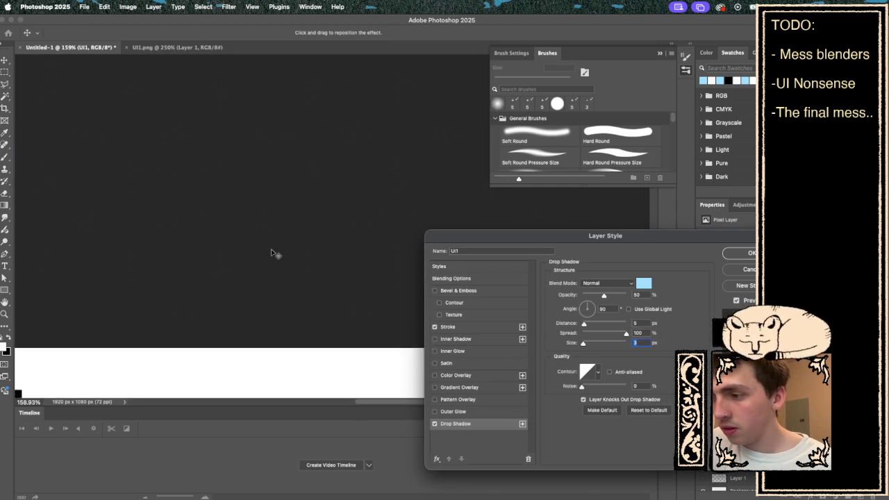
pyautogui.hscroll(3, 247, 258)
pyautogui.scroll(1, 247, 257)
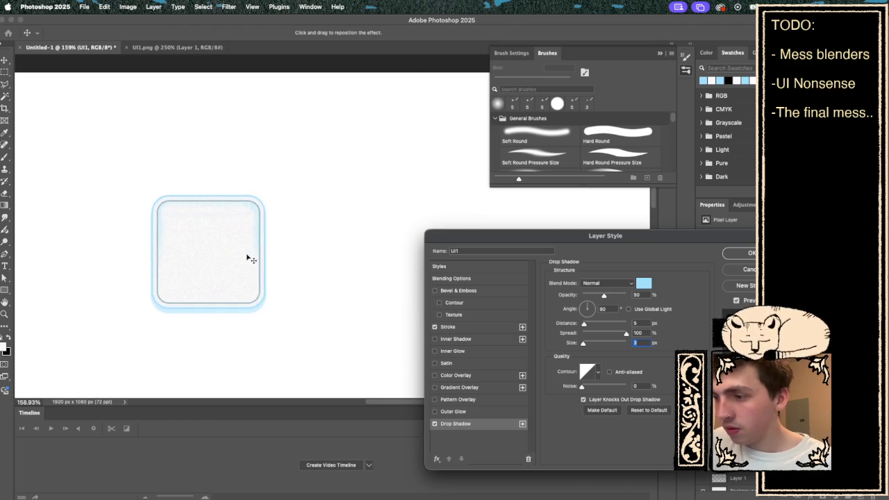
pyautogui.hscroll(-4, 248, 258)
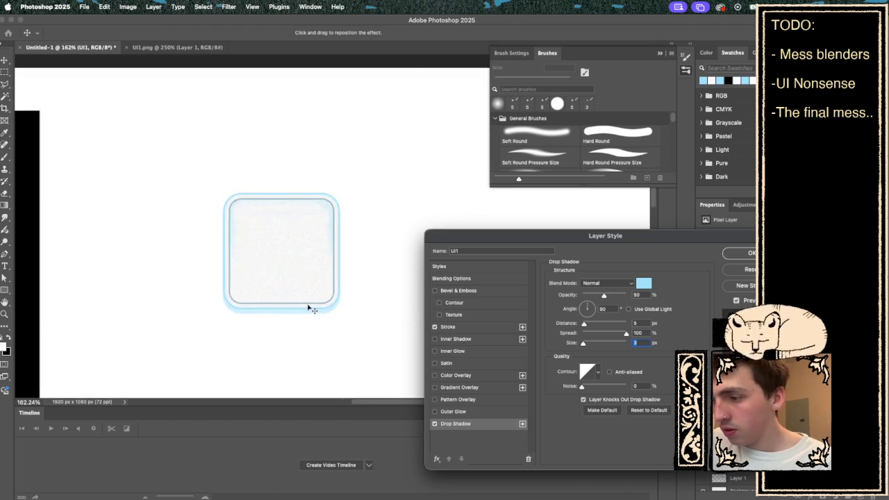
pyautogui.scroll(6, 309, 308)
pyautogui.scroll(4, 309, 308)
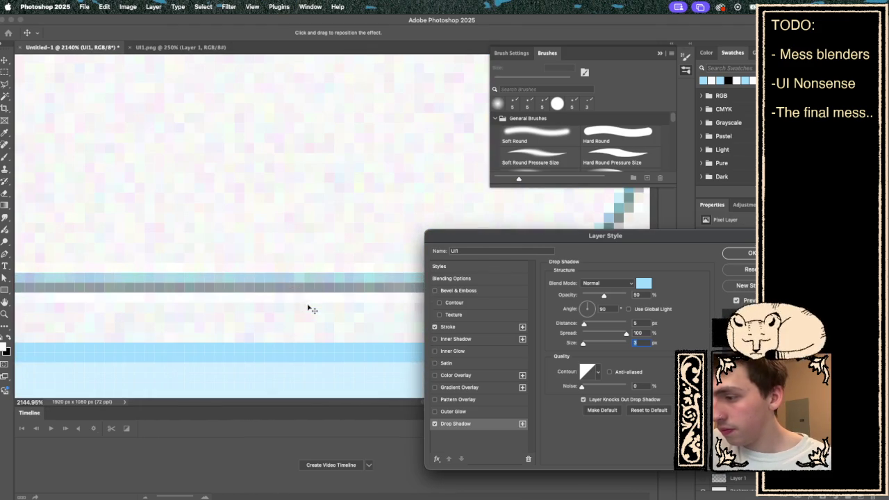
# - Keep the light blue colour, raise the shadow opacity to 100%, and apply the drop shadow
pyautogui.click(644, 282)
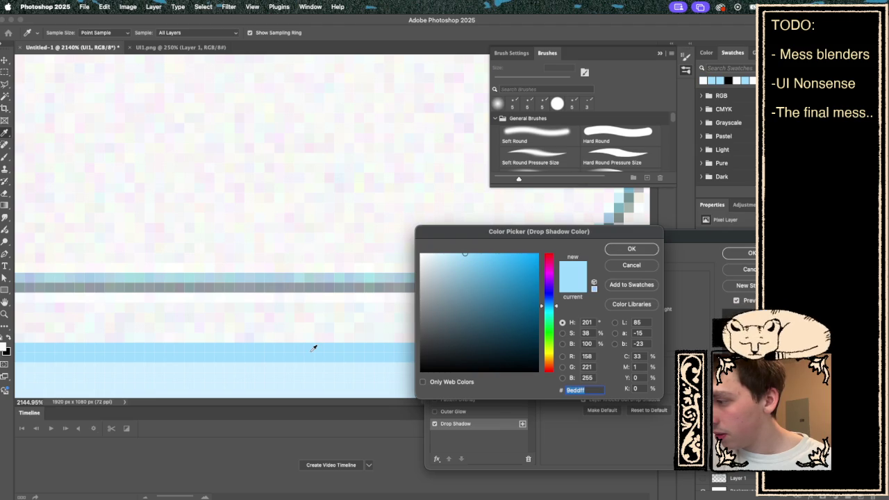
pyautogui.click(642, 253)
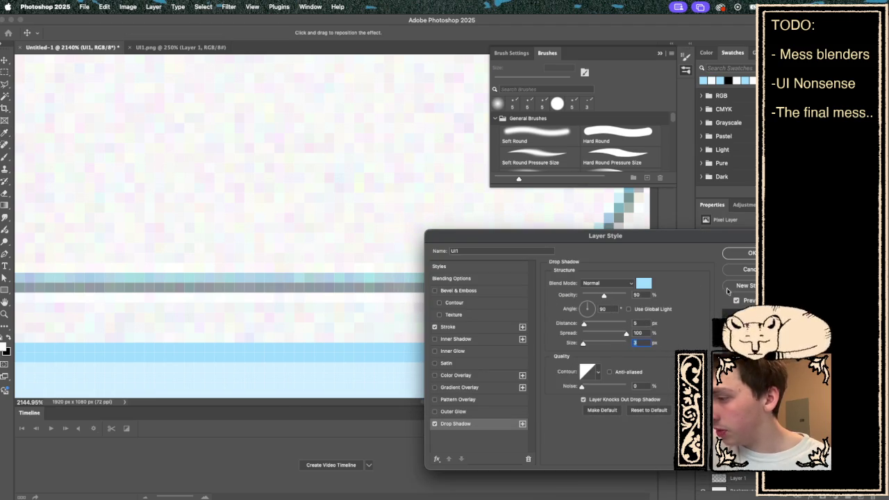
pyautogui.moveTo(604, 296); pyautogui.dragTo(649, 296)
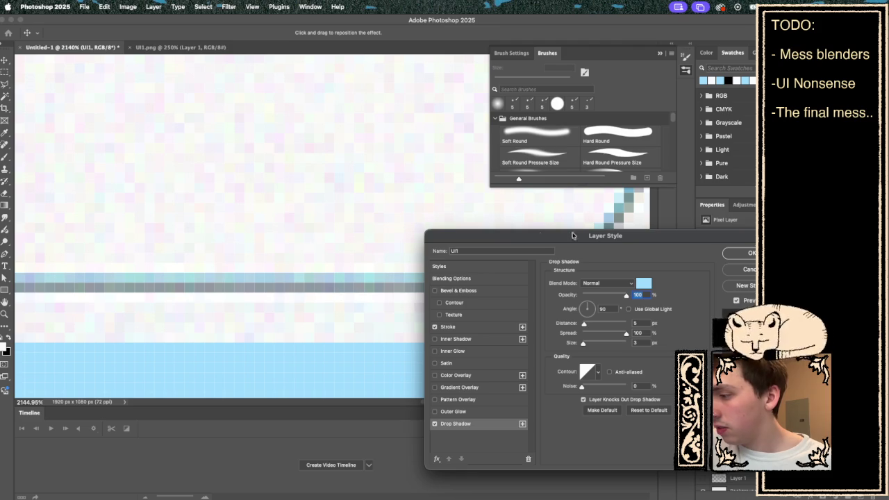
pyautogui.click(750, 253)
pyautogui.scroll(-3, 396, 262)
pyautogui.scroll(-2, 396, 261)
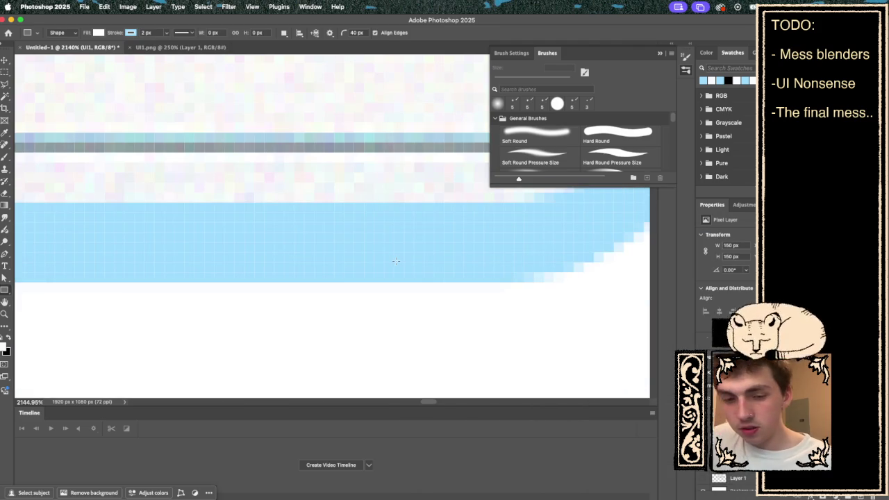
# - Scroll through Unity to check the new panel, then return to Photoshop
pyautogui.scroll(-5, 395, 261)
pyautogui.scroll(-4, 395, 261)
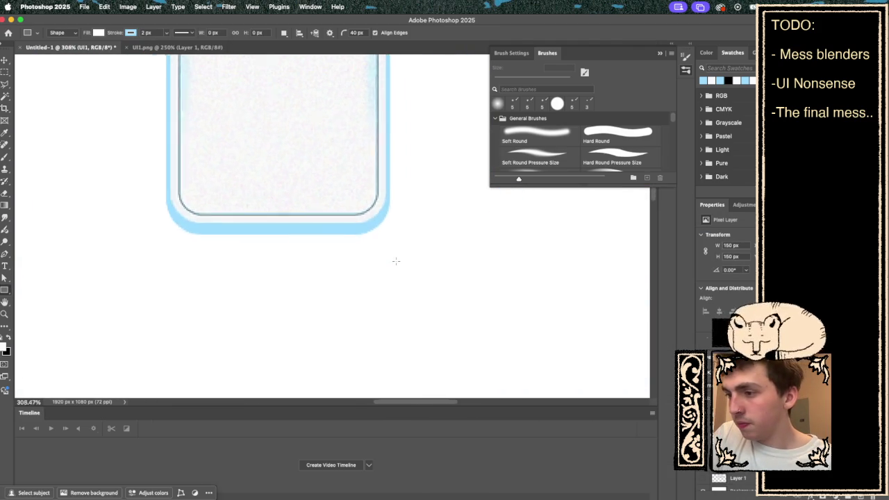
pyautogui.scroll(2, 417, 251)
pyautogui.scroll(-5, 450, 243)
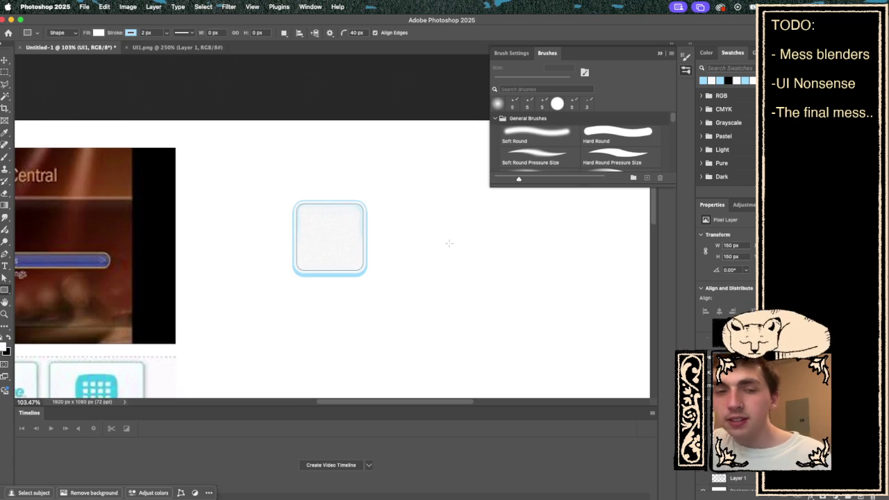
pyautogui.scroll(2, 305, 254)
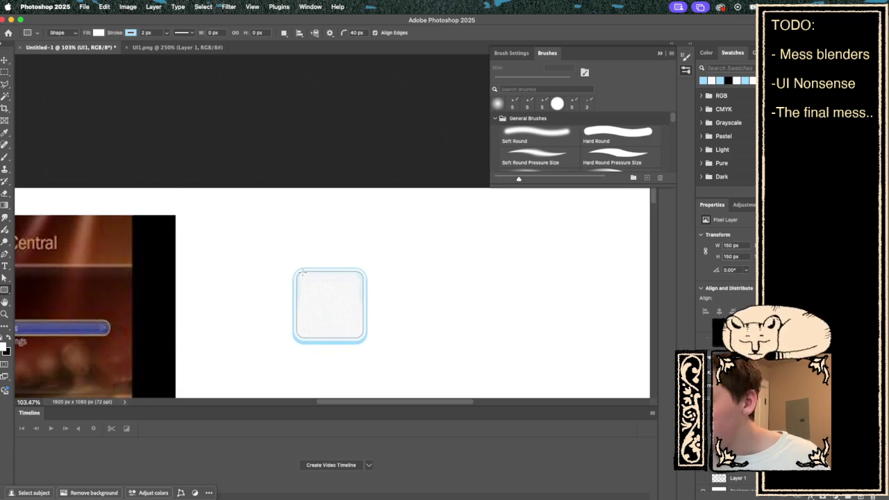
pyautogui.scroll(-3, 417, 233)
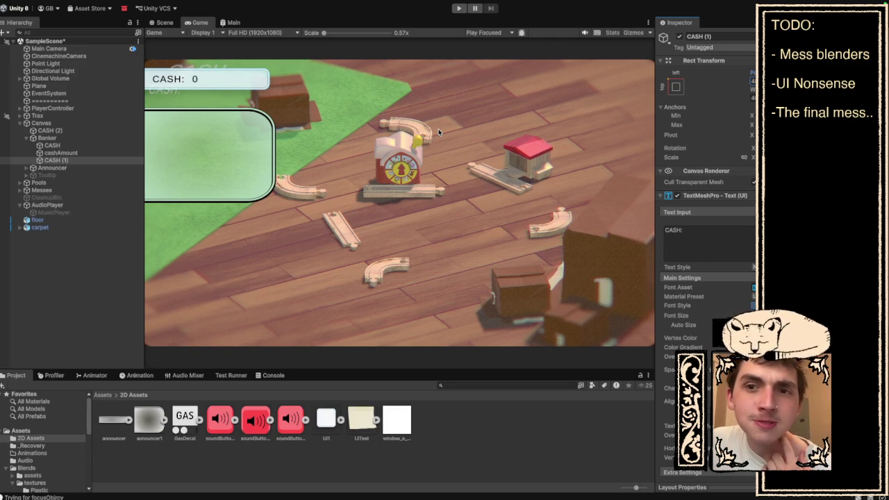
pyautogui.press('super+Tab')
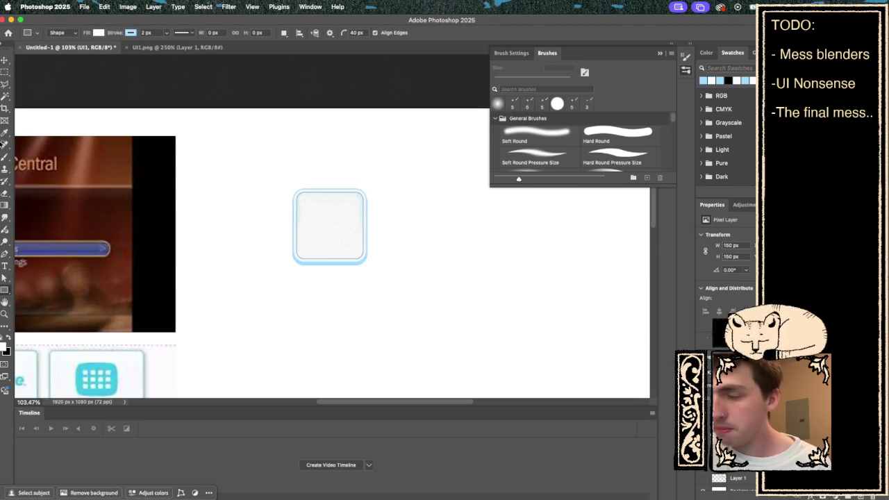
# - Undo recent shadow edits, redo to restore the blue glow, and open the tile layer's context menu
pyautogui.press('super+z')
pyautogui.press('super+z')
pyautogui.press('super+z')
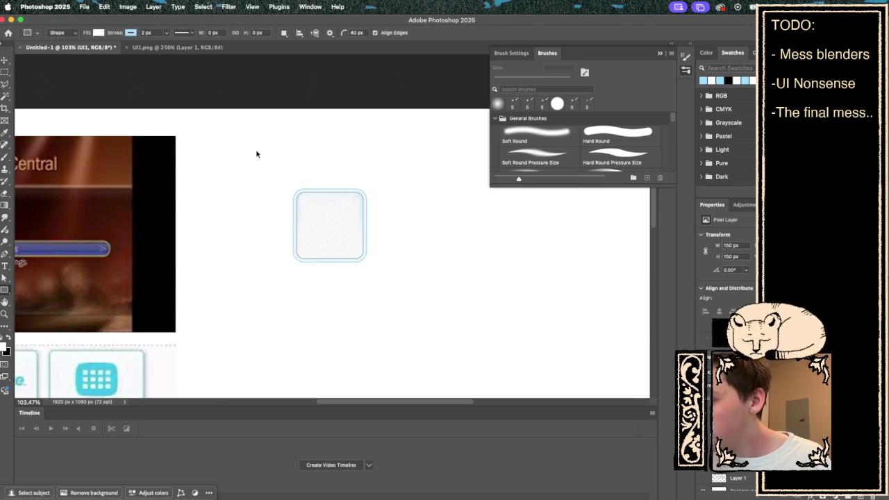
pyautogui.press('super+z')
pyautogui.press('super+shift+z')
pyautogui.press('super+shift+z')
pyautogui.press('super+shift+z')
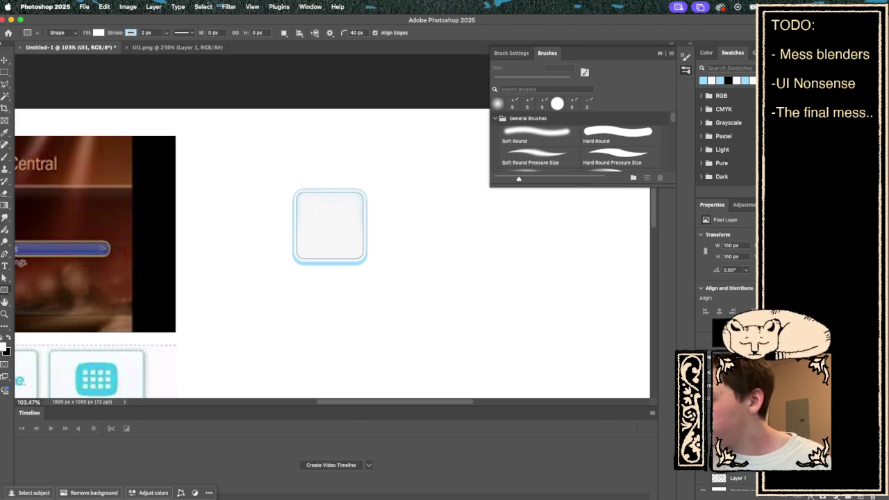
pyautogui.rightClick(722, 478)
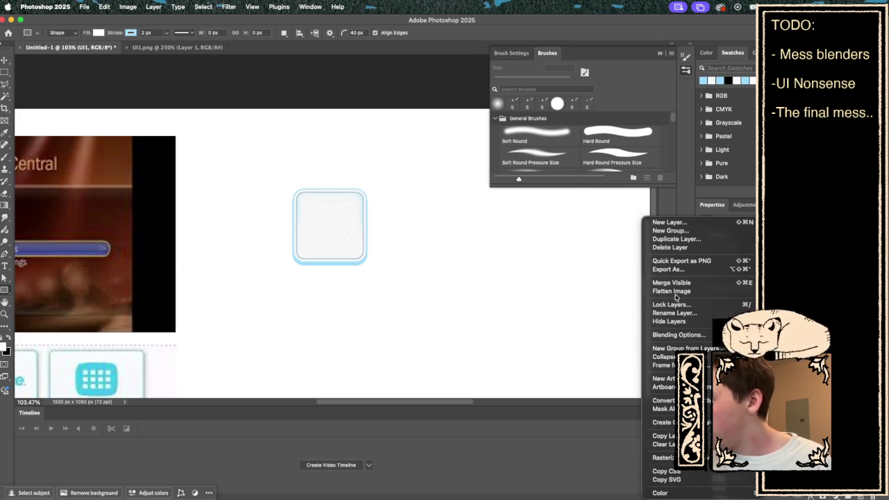
# - Rasterize the 157 × 161 px tile layer and open its Drop Shadow layer style
pyautogui.click(660, 457)
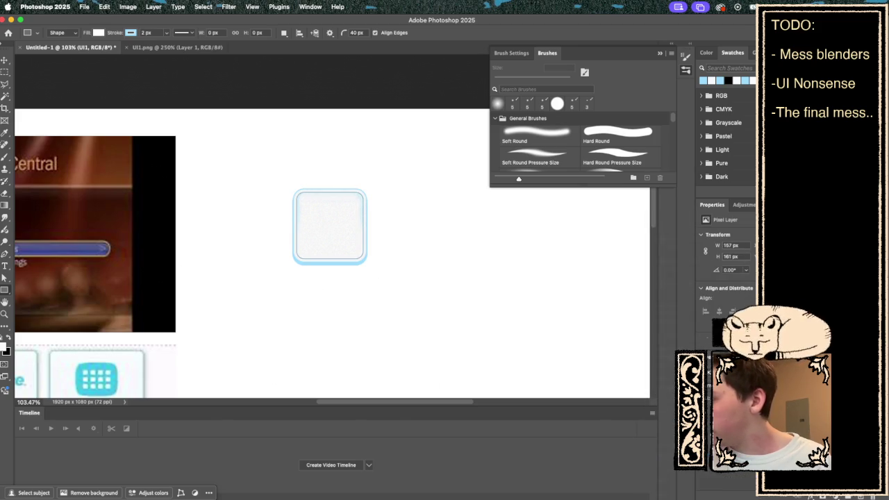
pyautogui.rightClick(738, 478)
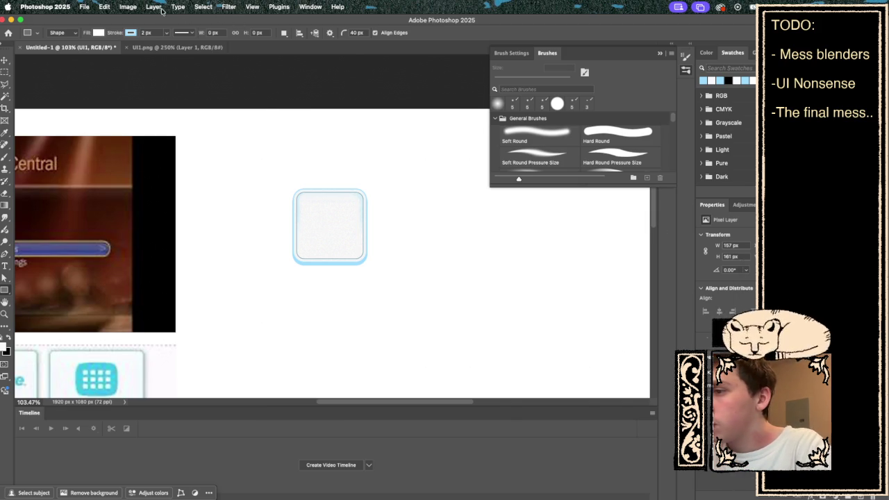
pyautogui.click(154, 7)
pyautogui.moveTo(161, 60)
pyautogui.moveTo(175, 98)
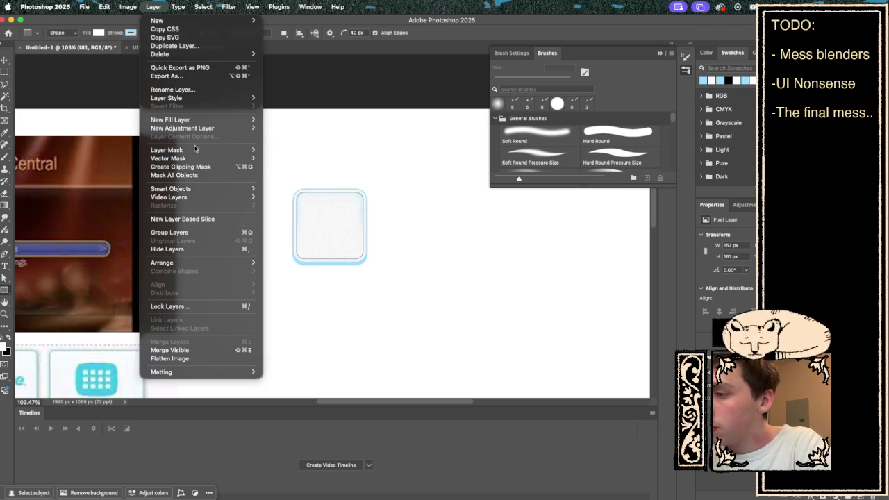
pyautogui.moveTo(196, 129)
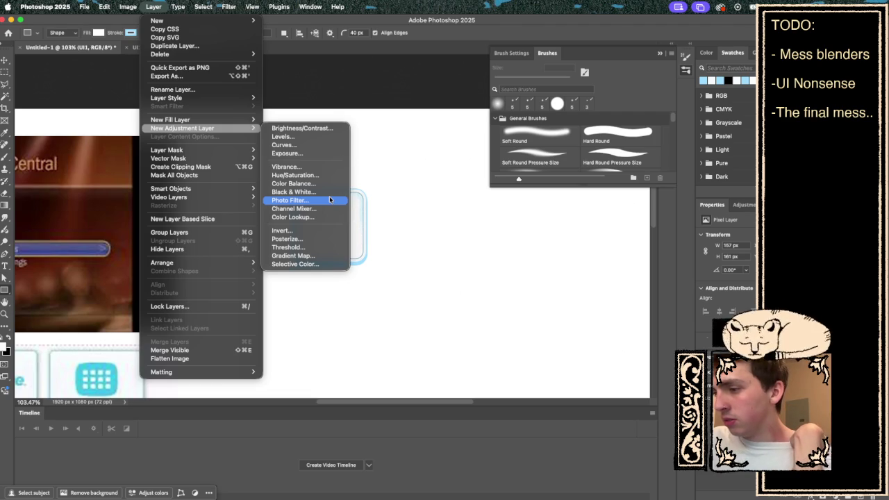
pyautogui.moveTo(229, 98)
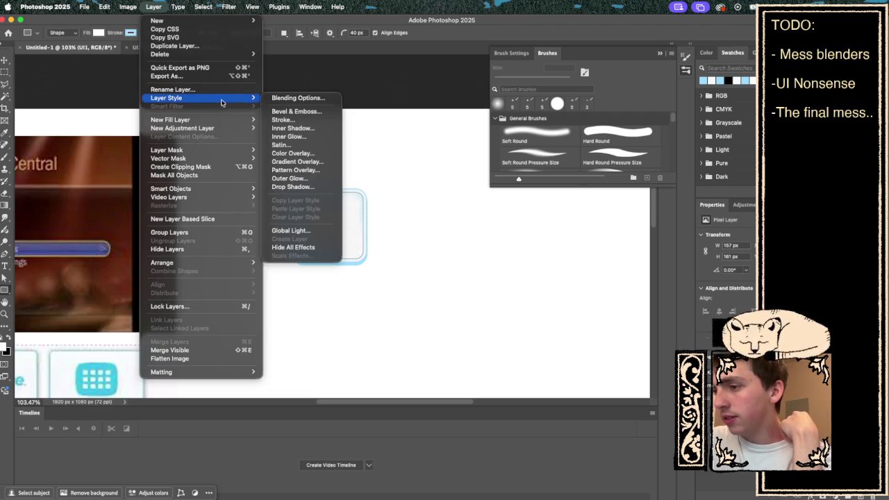
pyautogui.click(309, 188)
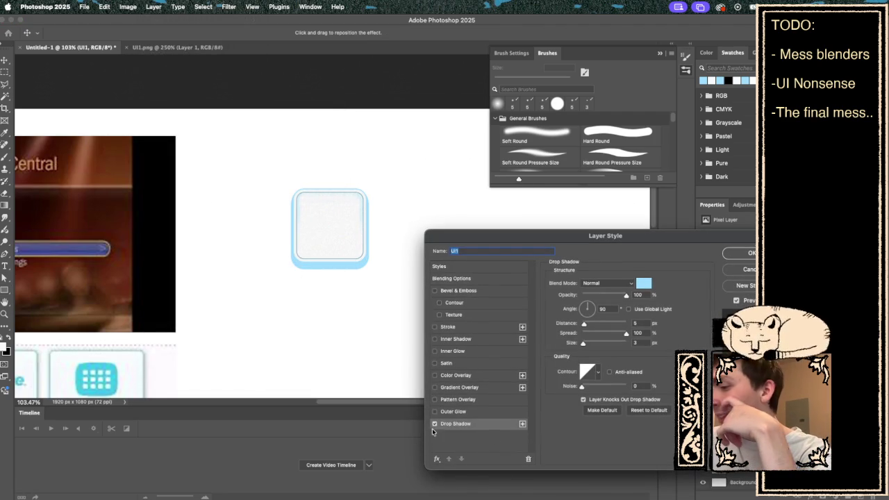
# - Set the drop shadow colour to black, #000000
pyautogui.click(435, 424)
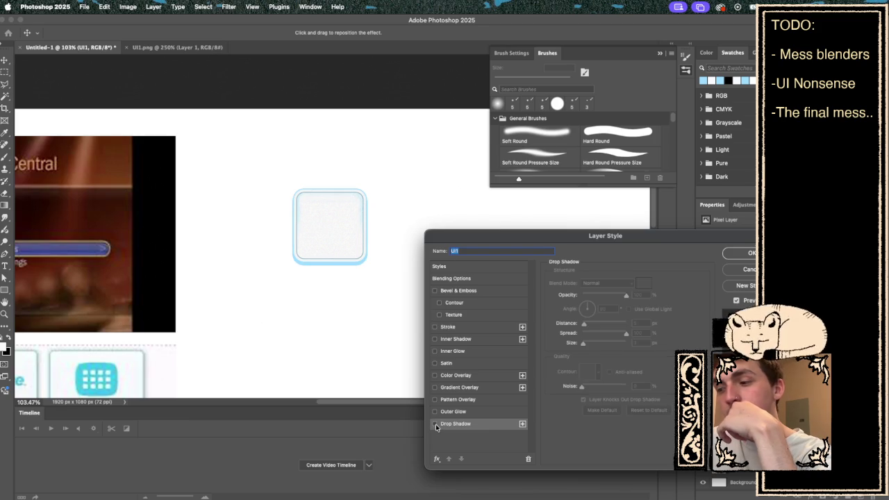
pyautogui.click(435, 424)
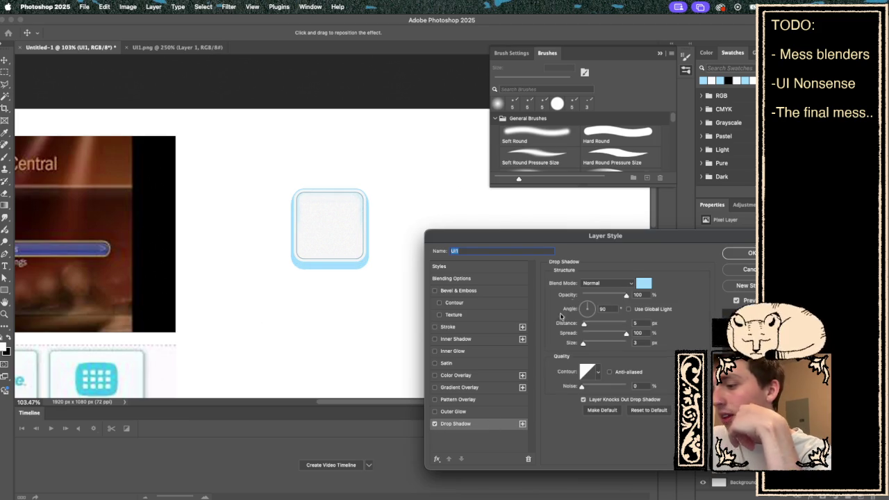
pyautogui.click(646, 285)
pyautogui.write('000000')
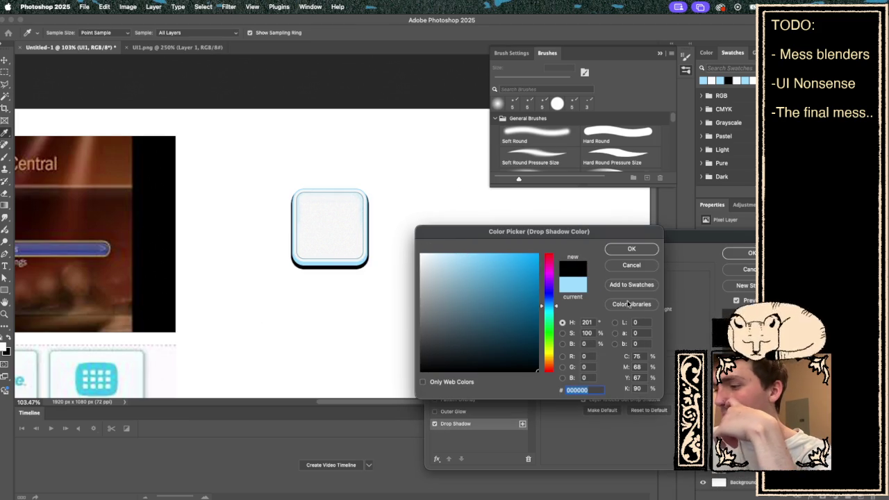
pyautogui.click(631, 248)
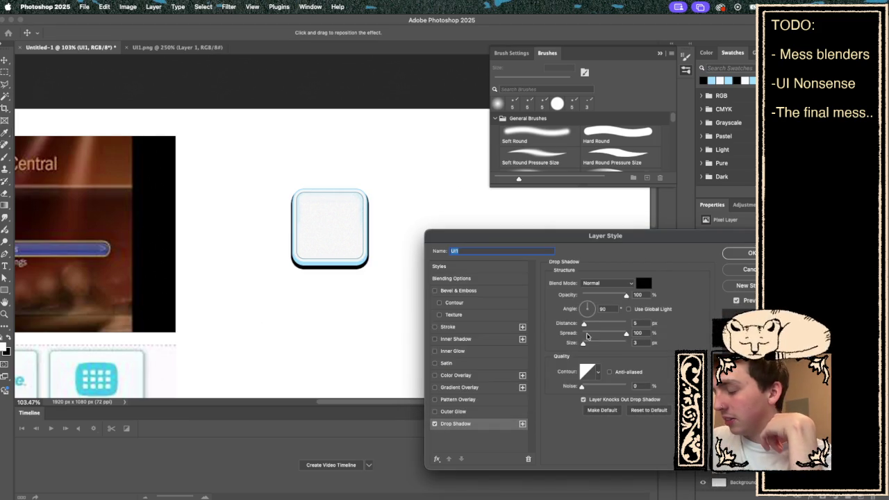
# - Set shadow spread 0, size 27 px and distance 5 px, then apply it
pyautogui.moveTo(617, 335); pyautogui.dragTo(534, 342)
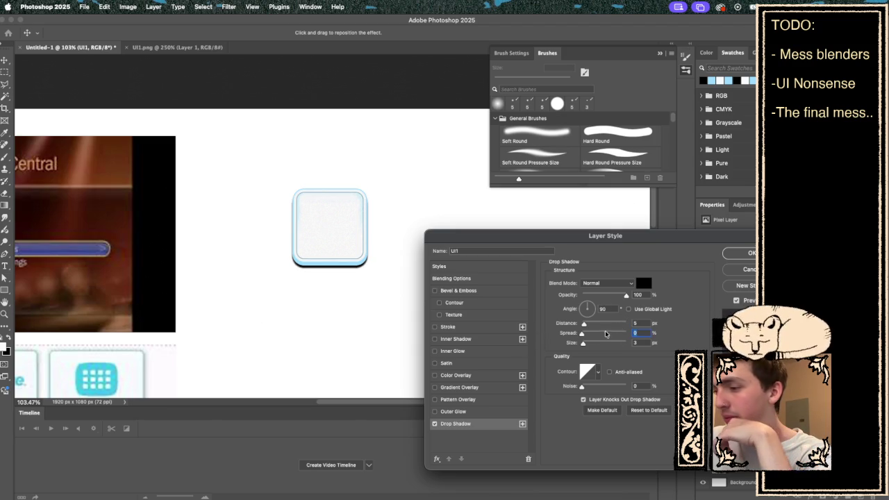
pyautogui.press('super+z')
pyautogui.moveTo(584, 324); pyautogui.dragTo(582, 324)
pyautogui.press('super+shift+z')
pyautogui.press('Tab')
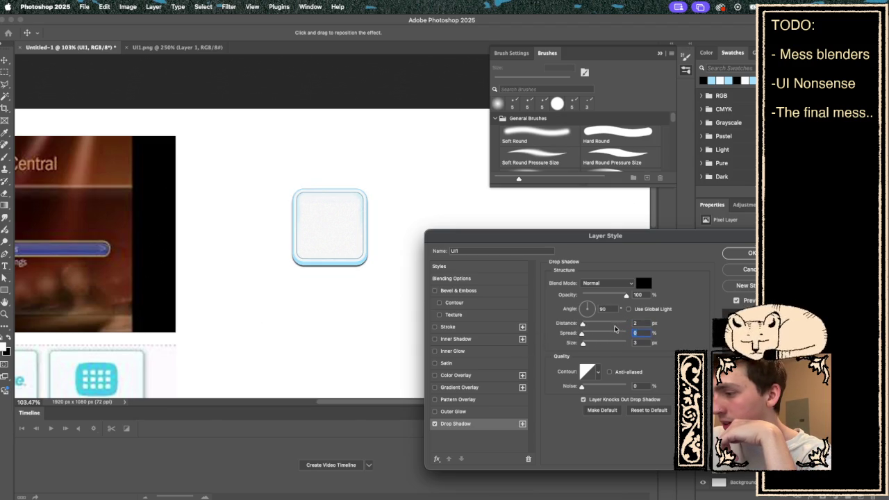
pyautogui.moveTo(601, 345); pyautogui.dragTo(590, 344)
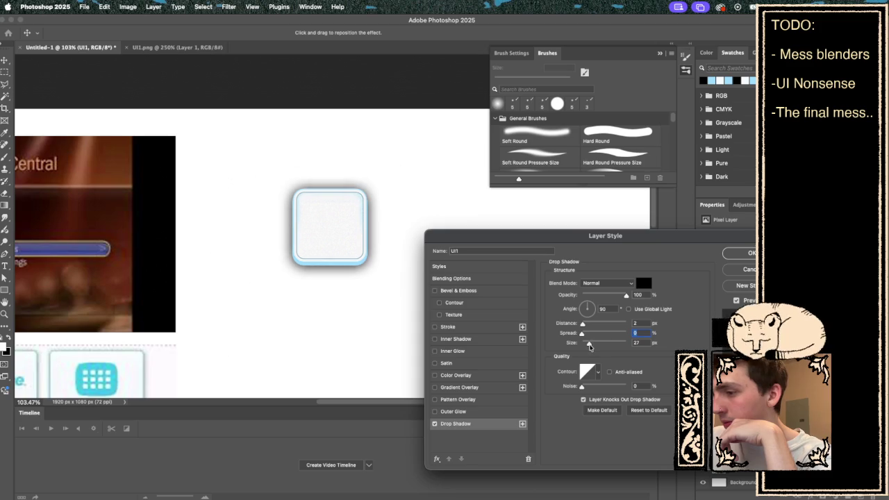
pyautogui.doubleClick(637, 323)
pyautogui.write('5')
pyautogui.press('Return')
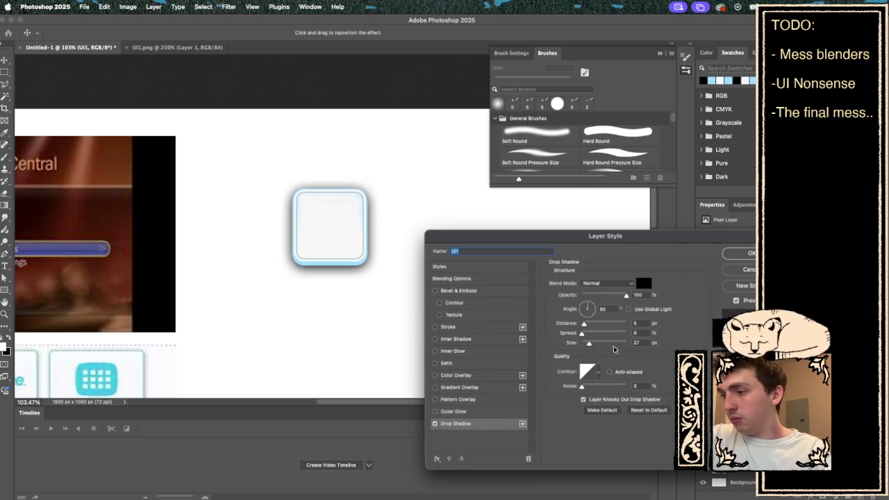
# - Change the shadow opacity to 50% and push the distance out to 14 px
pyautogui.doubleClick(641, 295)
pyautogui.write('50')
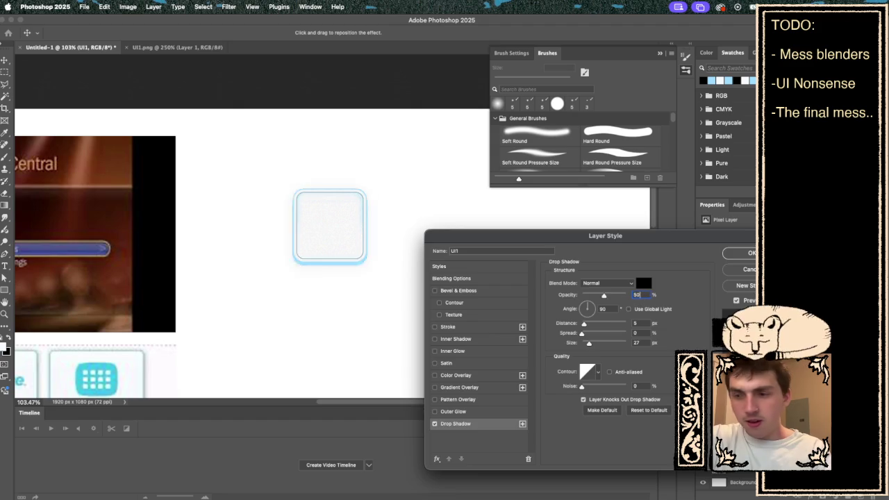
pyautogui.press('Return')
pyautogui.doubleClick(743, 470)
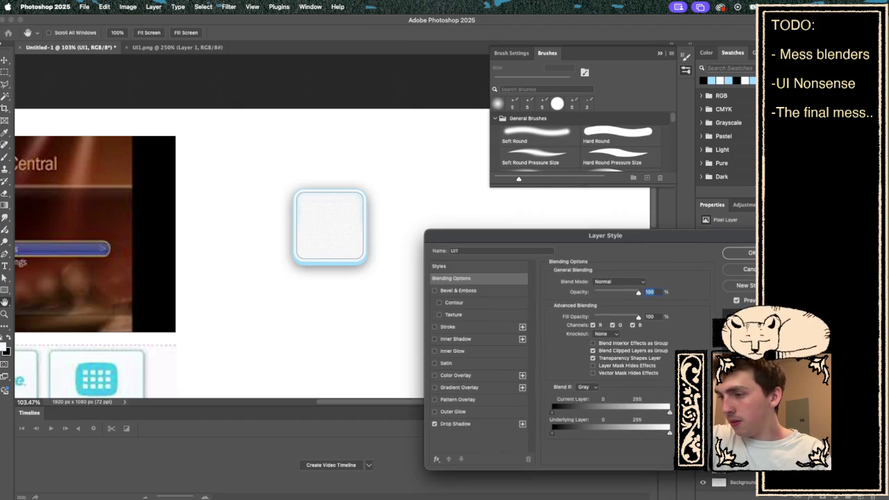
pyautogui.click(457, 423)
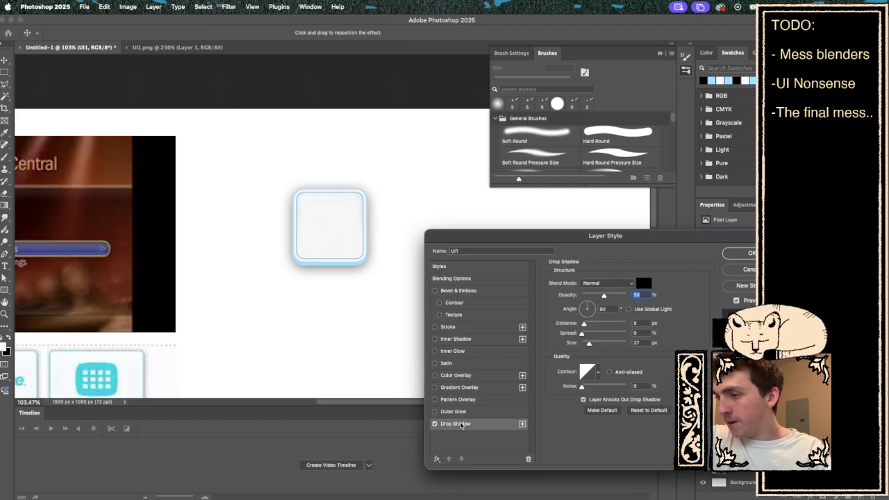
pyautogui.moveTo(584, 324); pyautogui.dragTo(588, 326)
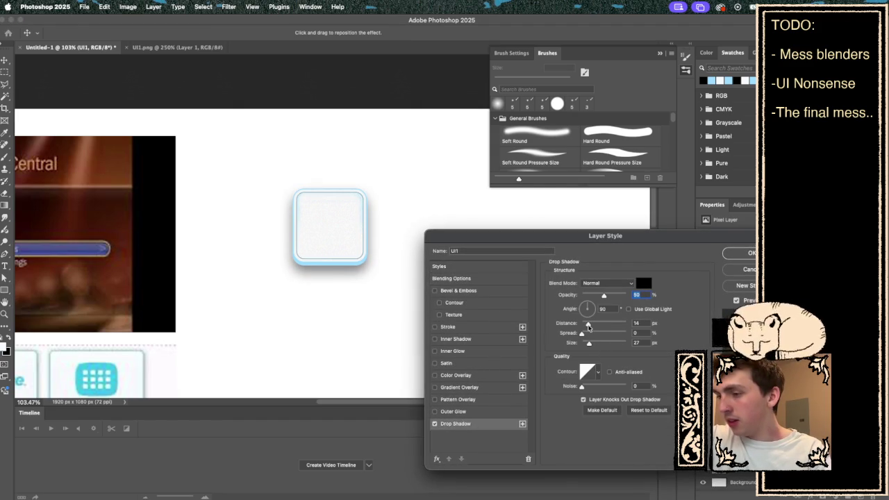
pyautogui.press('Return')
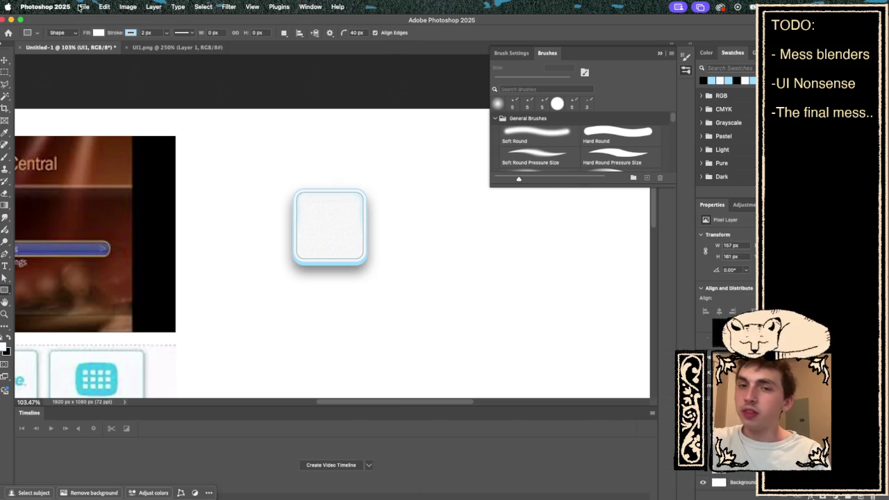
# - Scroll the canvas to bring the lower Wii menu tiles into view
pyautogui.hscroll(-5, 155, 272)
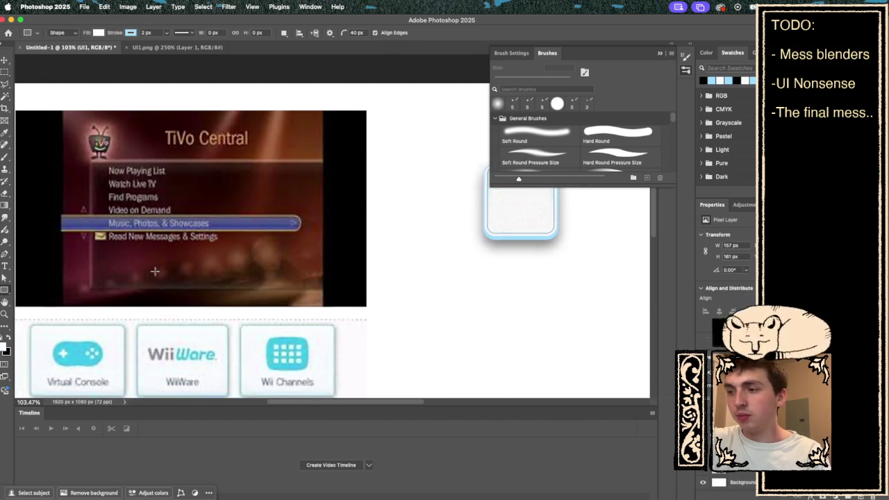
pyautogui.scroll(-2, 155, 271)
pyautogui.moveTo(175, 389); pyautogui.dragTo(145, 322)
pyautogui.hscroll(2, 176, 227)
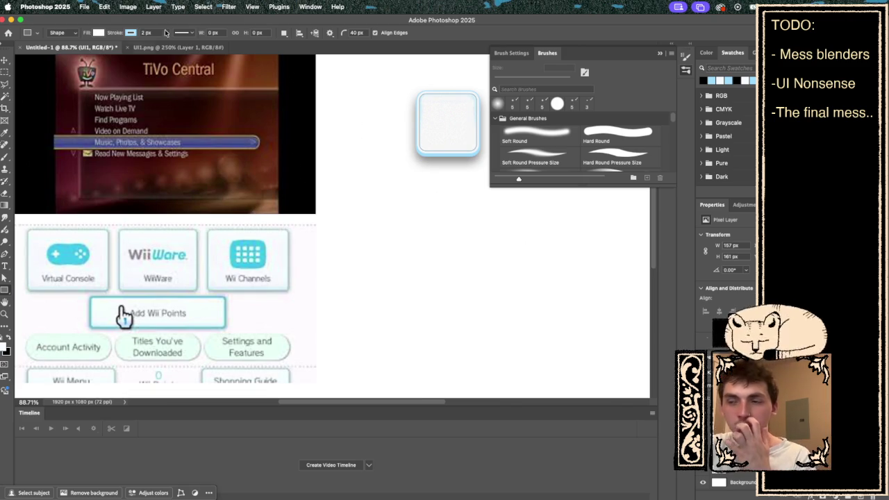
pyautogui.click(87, 7)
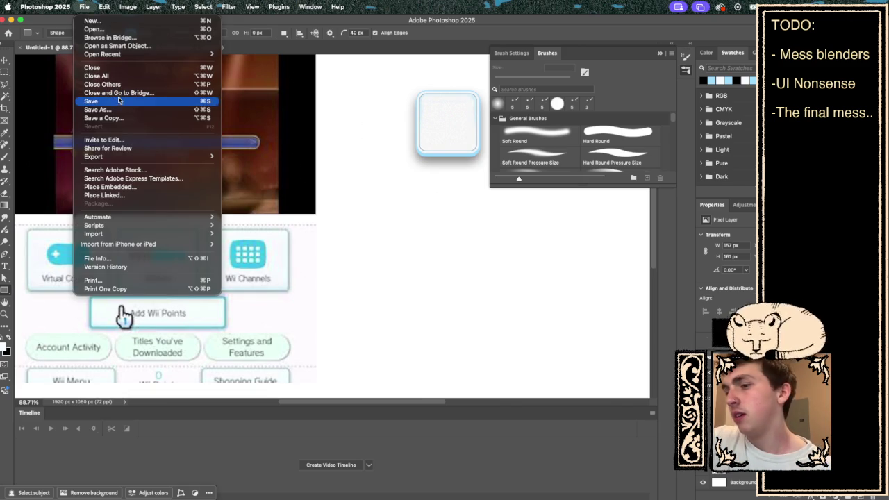
pyautogui.press('Escape')
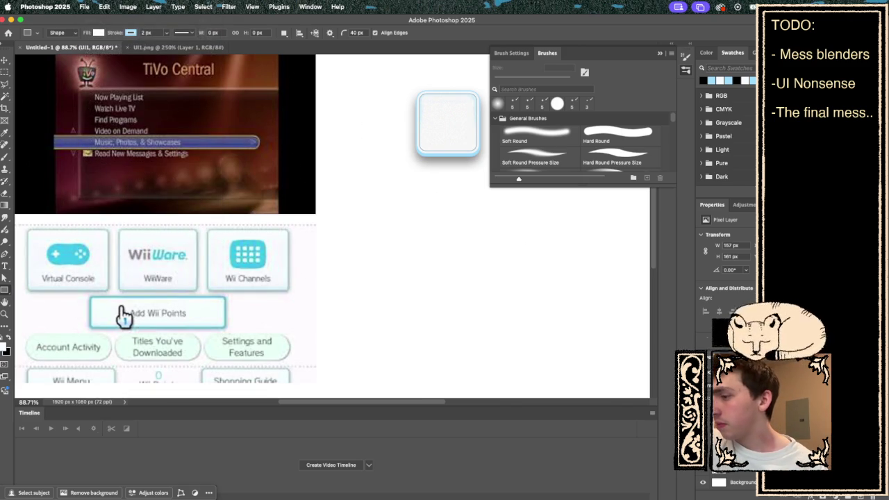
# - Quick Export the tile layer as UI1.png into 2D Assets, replacing the existing file
pyautogui.rightClick(723, 466)
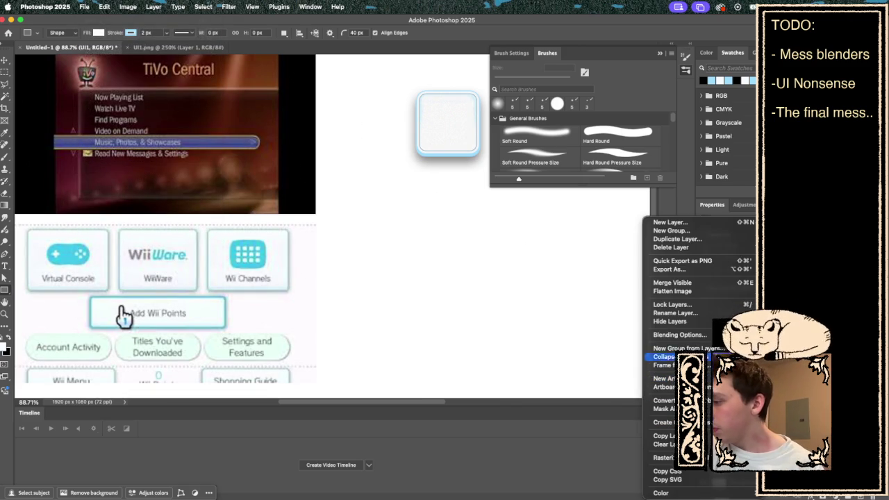
pyautogui.click(703, 261)
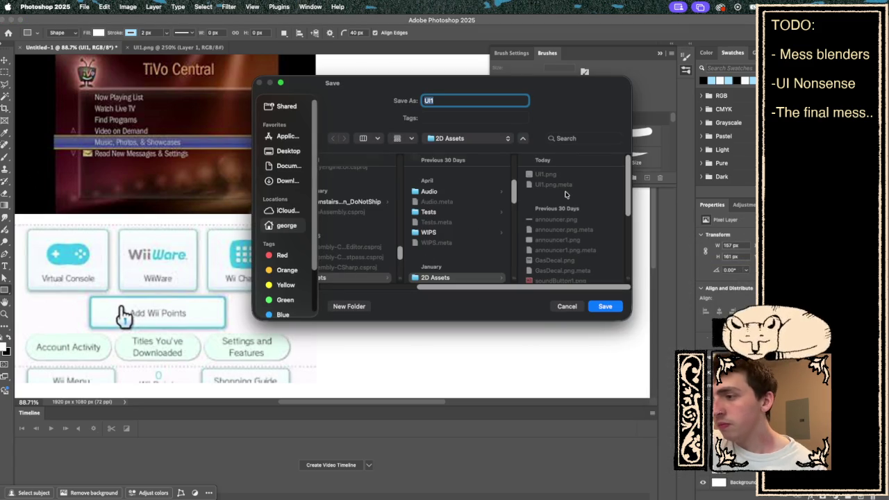
pyautogui.click(567, 174)
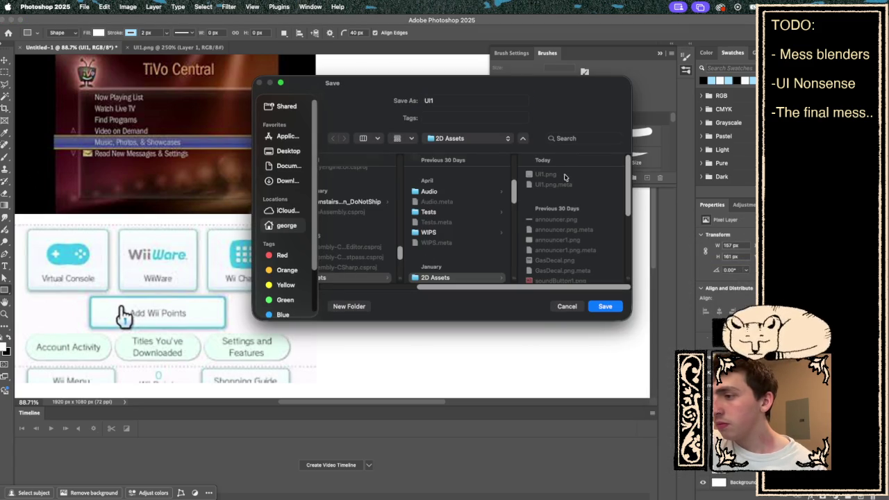
pyautogui.click(597, 308)
pyautogui.click(468, 245)
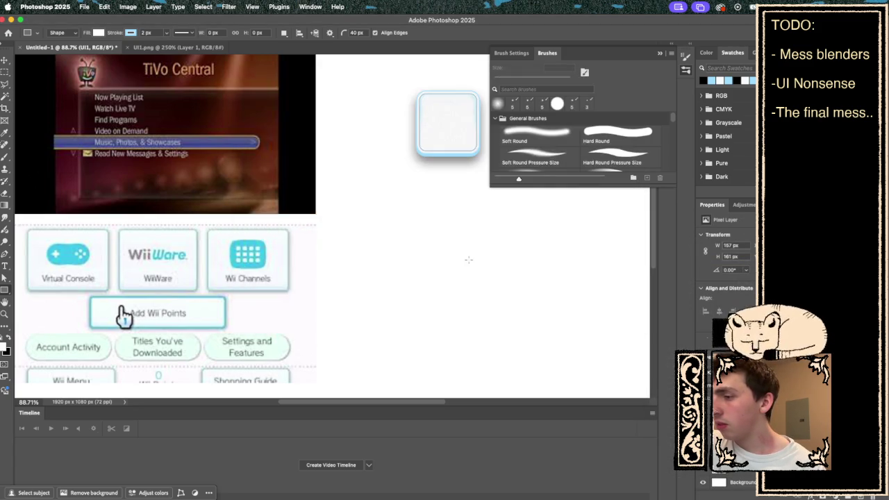
pyautogui.press('super+Tab')
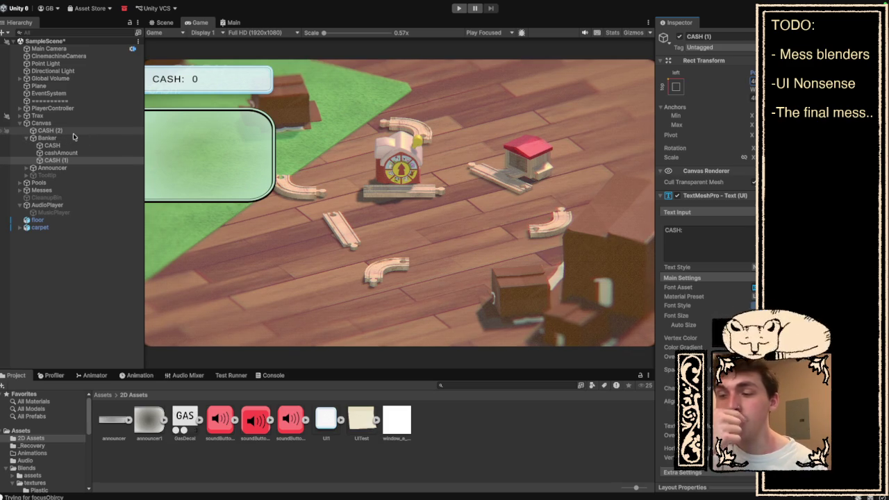
# - Test-play, check CASH, CASH (1) and CASH (2), then open the Announcer's Source Image picker
pyautogui.click(457, 9)
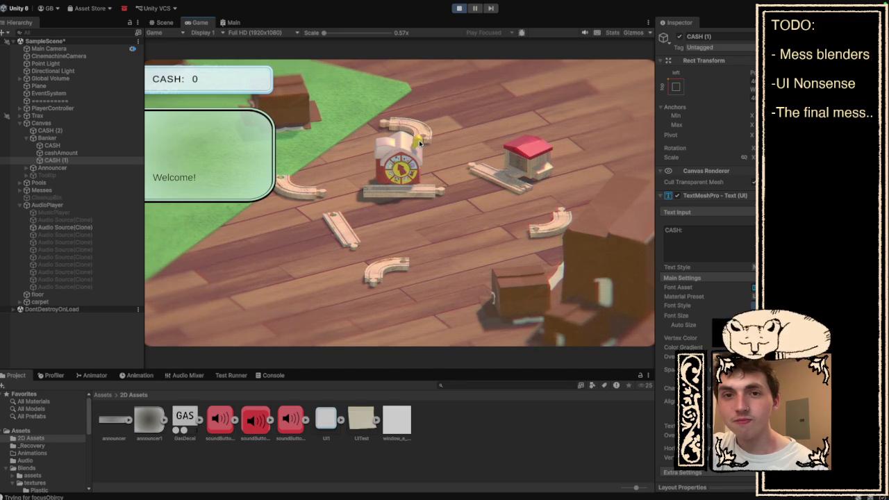
pyautogui.click(460, 8)
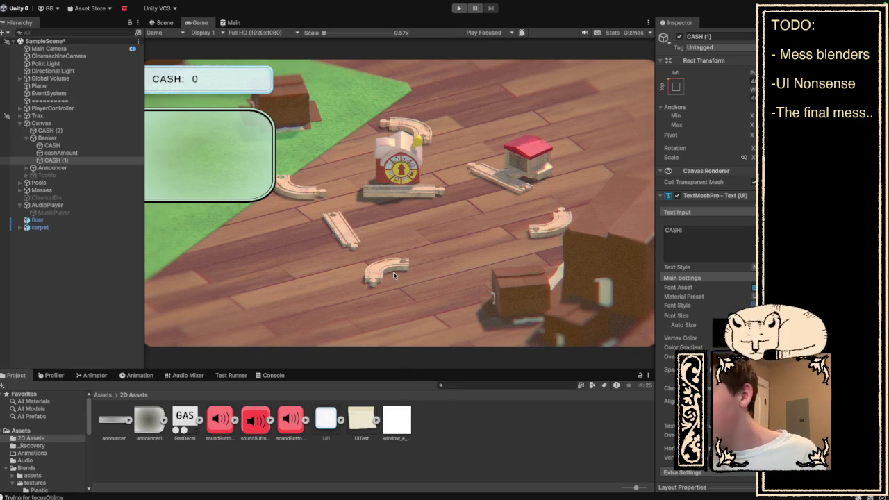
pyautogui.click(77, 146)
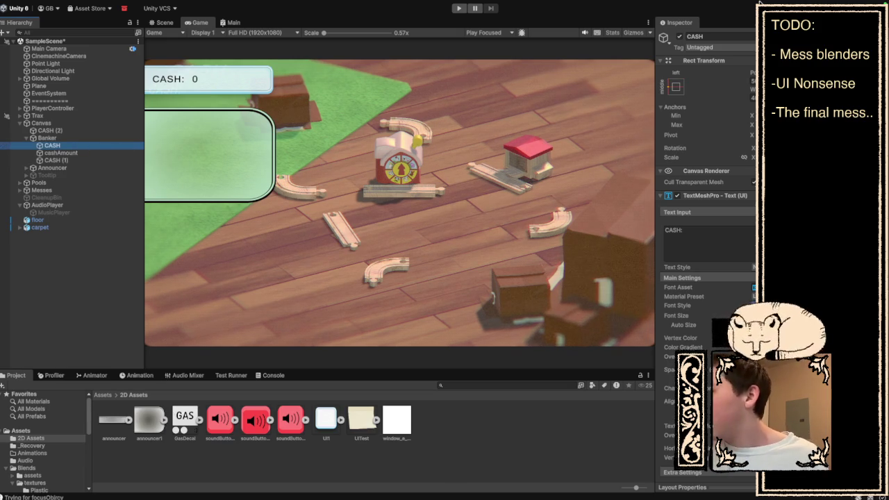
pyautogui.click(132, 161)
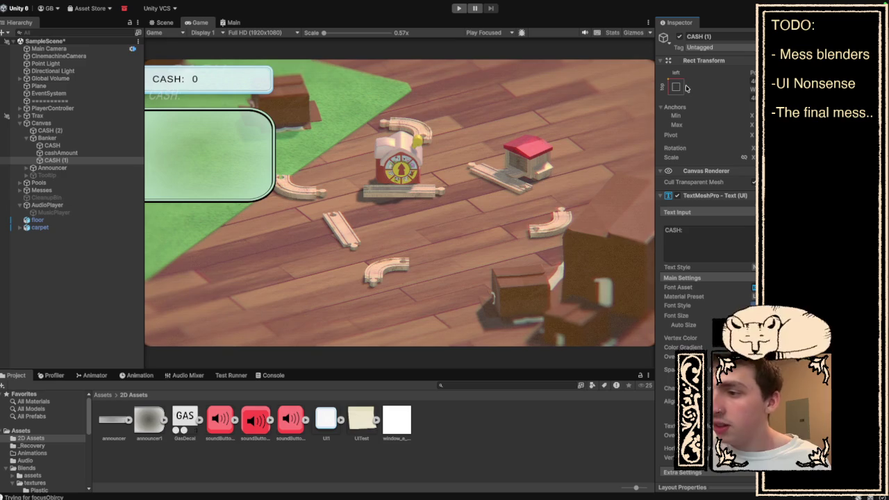
pyautogui.click(62, 148)
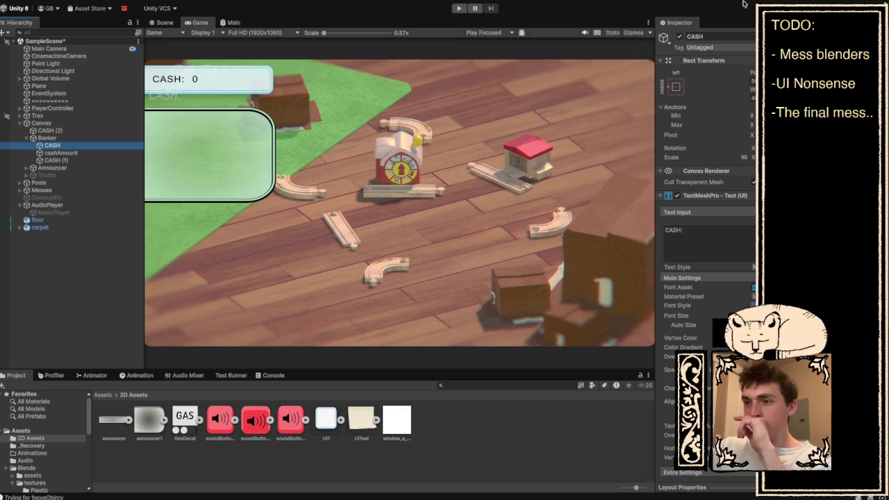
pyautogui.click(94, 130)
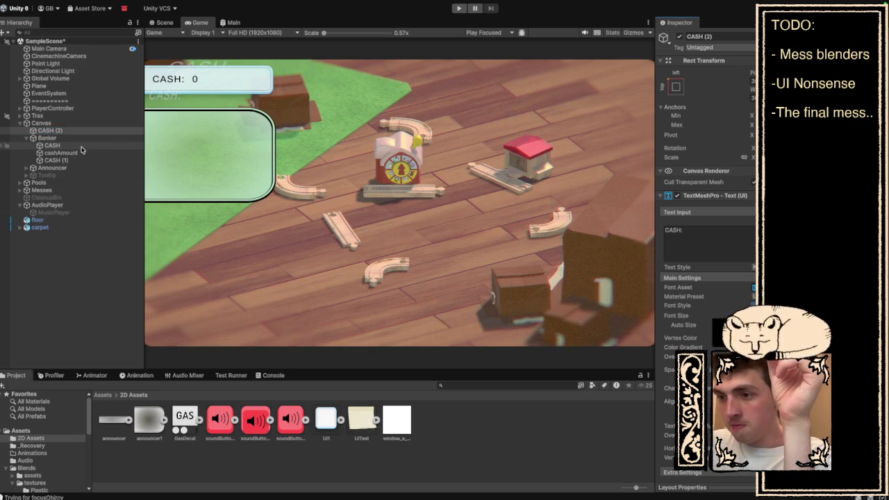
pyautogui.click(50, 168)
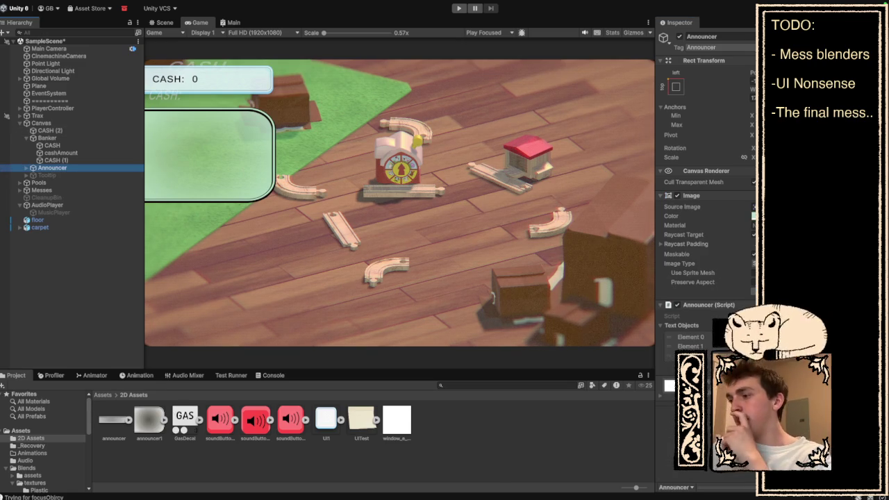
pyautogui.click(753, 207)
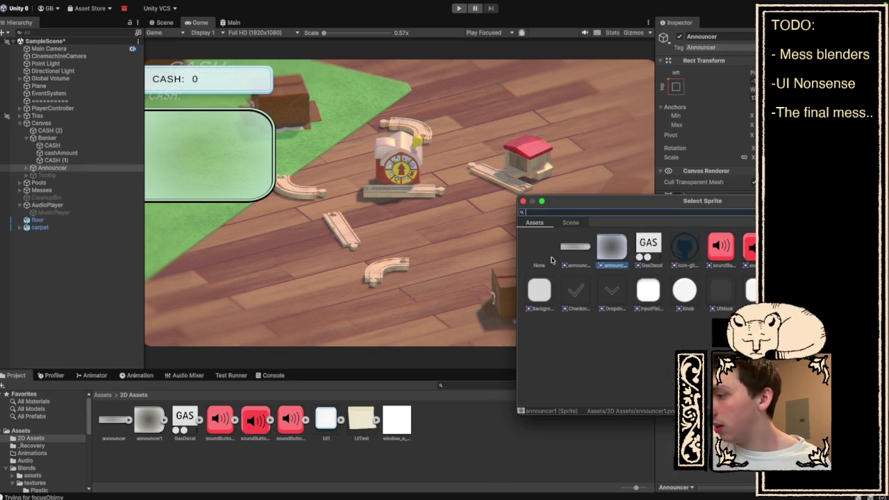
# - Assign the UI1 sprite to the Announcer panel, then review Banker, CASH (1) and Announcer
pyautogui.click(753, 262)
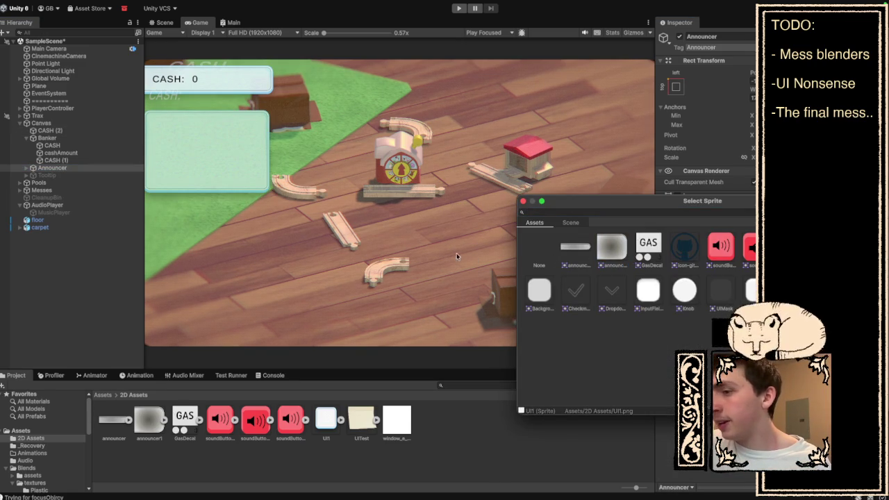
pyautogui.click(524, 202)
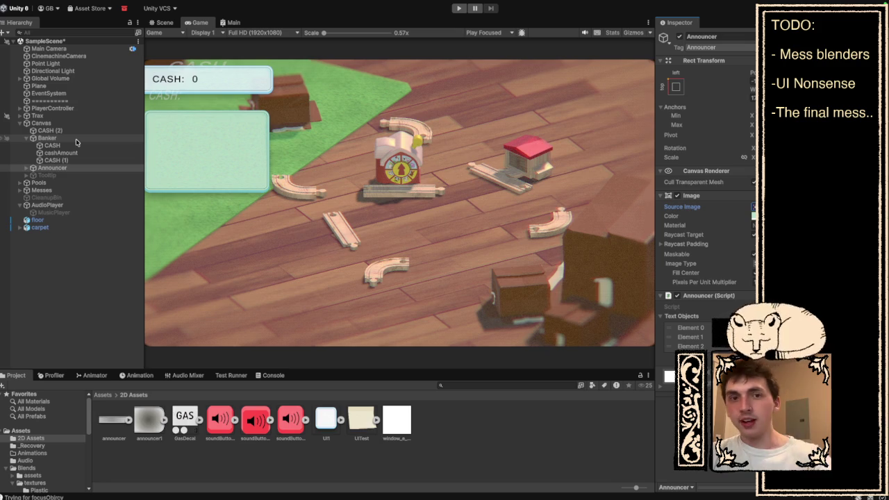
pyautogui.click(76, 141)
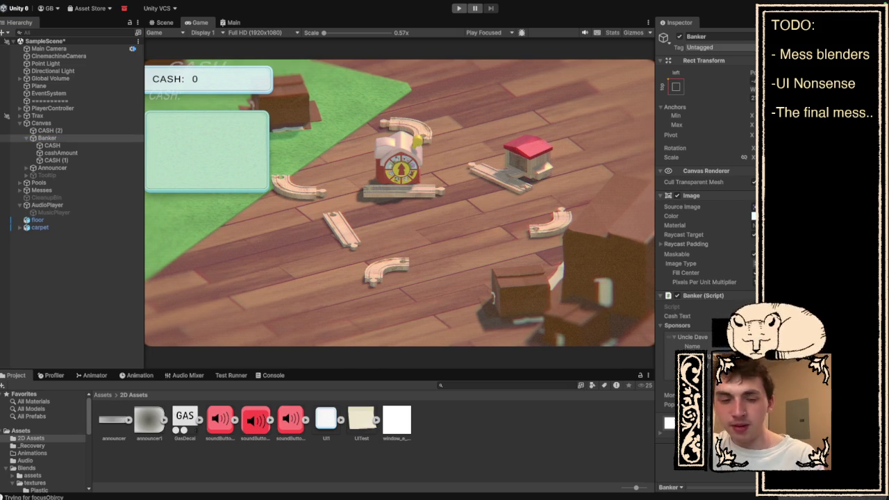
pyautogui.click(63, 160)
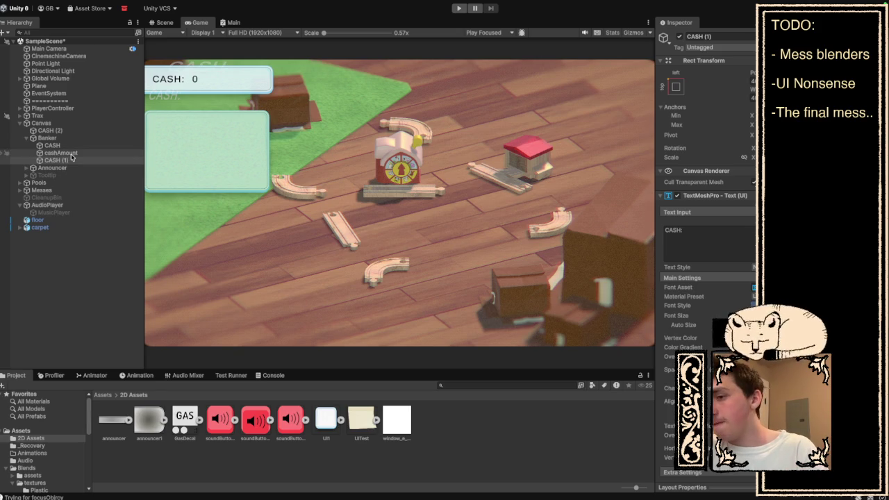
pyautogui.click(52, 169)
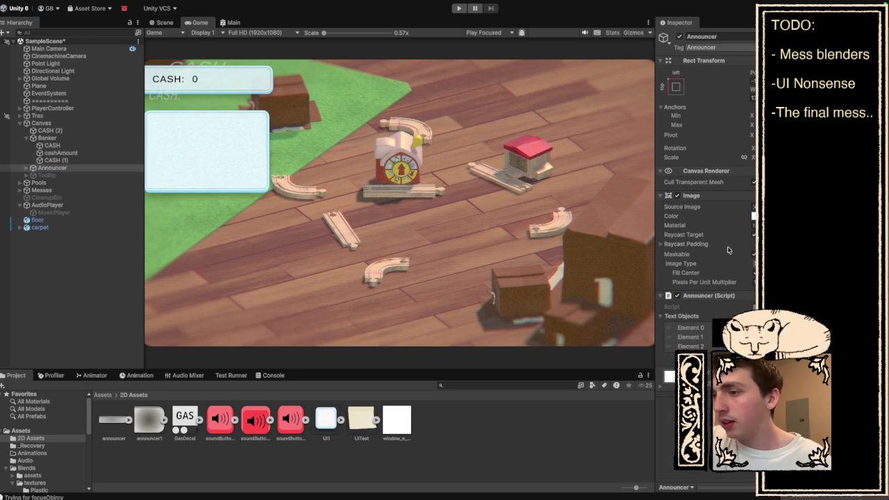
# - Collapse Canvas Renderer and nudge the Announcer's Pos X slightly left, then select Banker
pyautogui.click(739, 171)
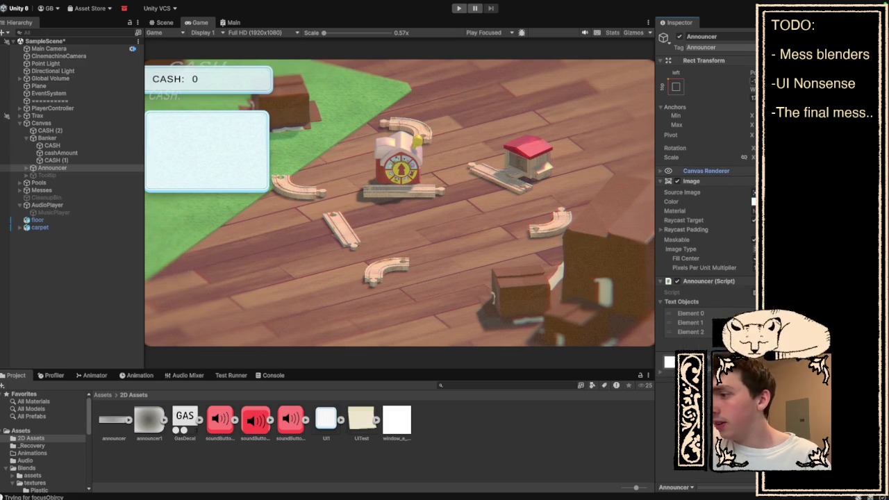
pyautogui.press('Return')
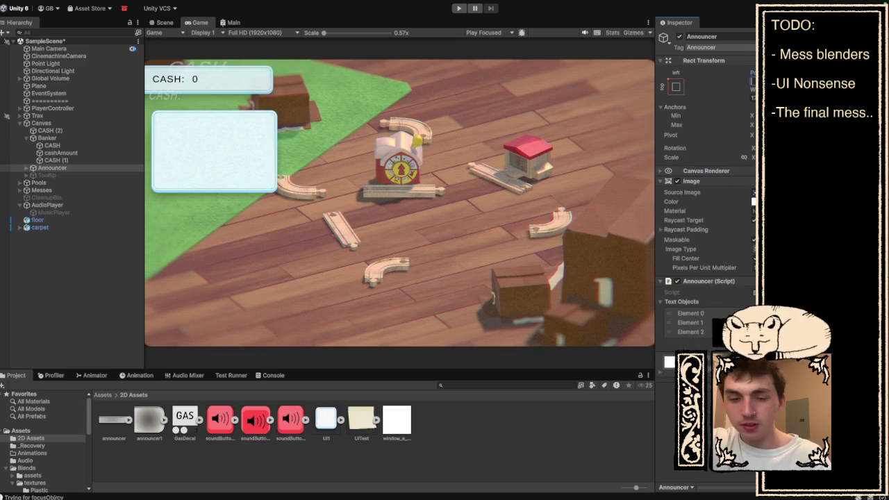
pyautogui.press('Return')
pyautogui.press('Return')
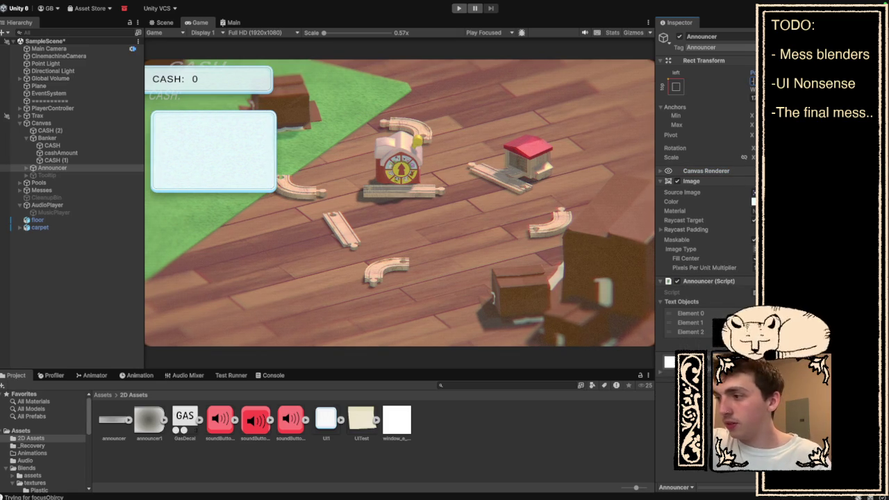
pyautogui.press('Return')
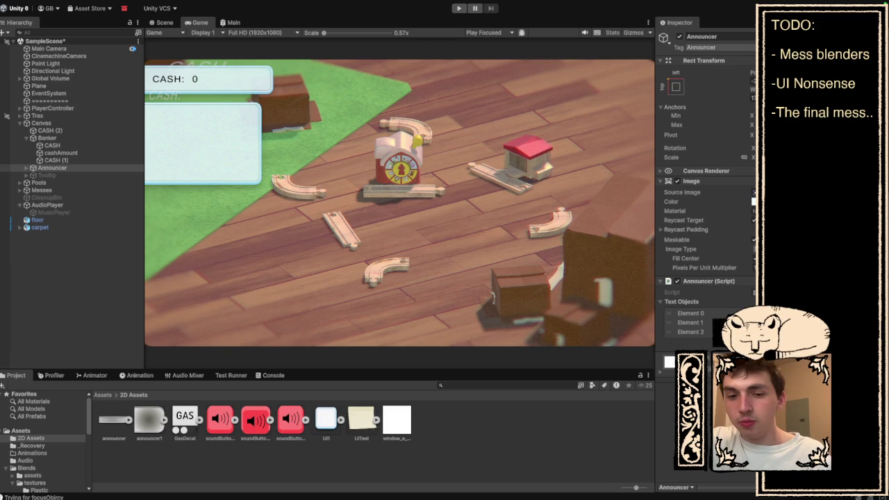
pyautogui.click(49, 138)
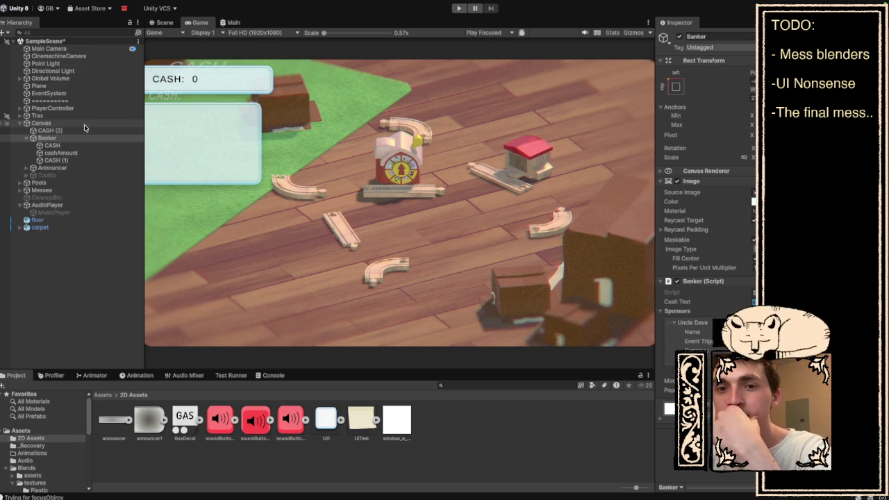
# - Inspect PlayerController, Canvas and Banker, then select the soundButton2 sprite in Project
pyautogui.click(87, 115)
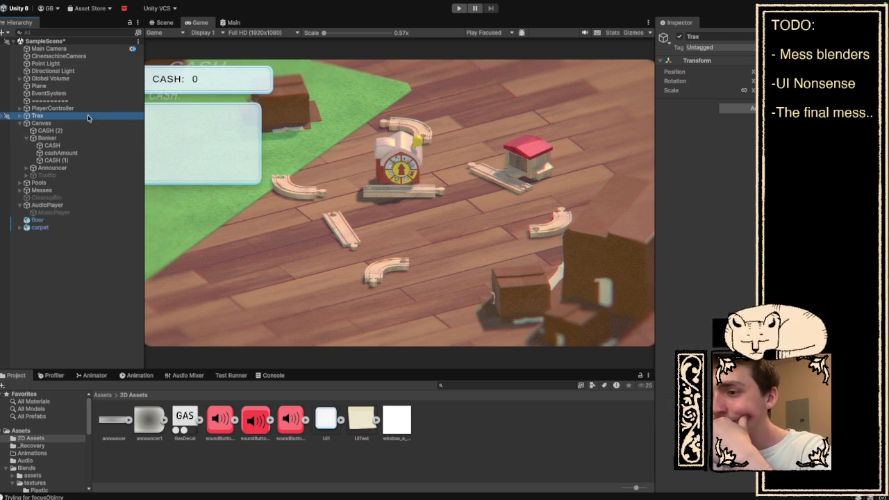
pyautogui.click(88, 108)
pyautogui.click(84, 116)
pyautogui.click(78, 123)
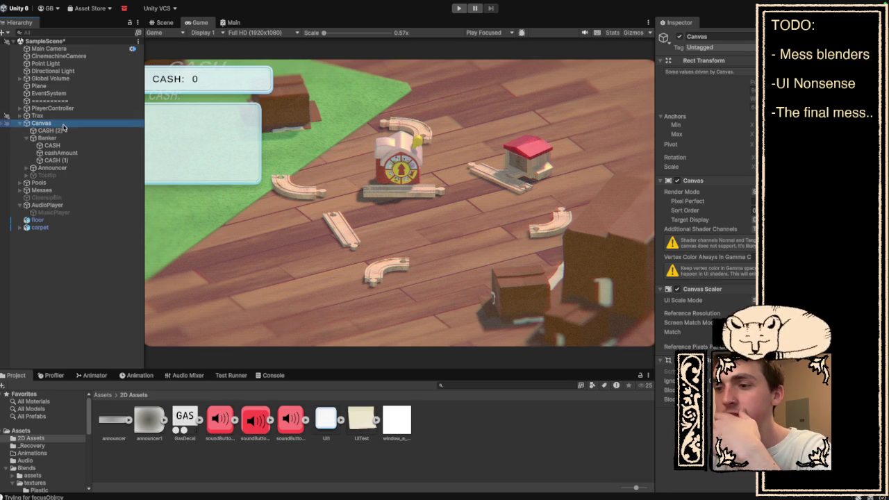
pyautogui.click(58, 139)
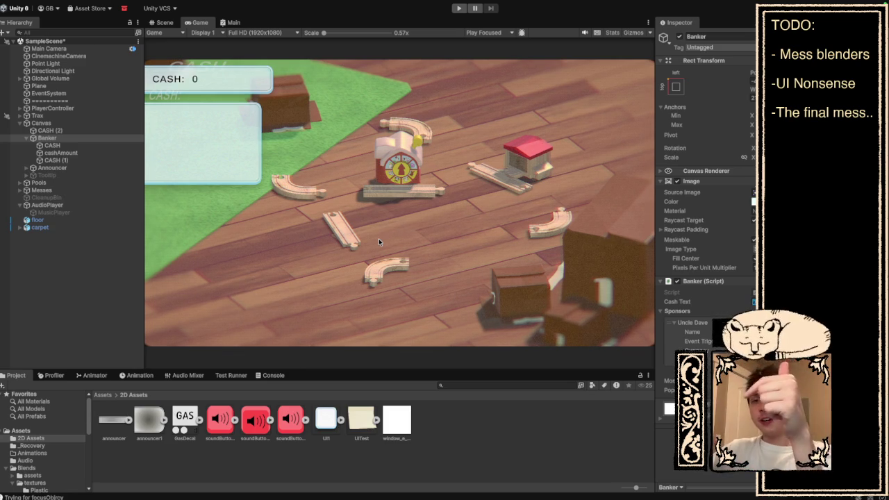
pyautogui.click(473, 427)
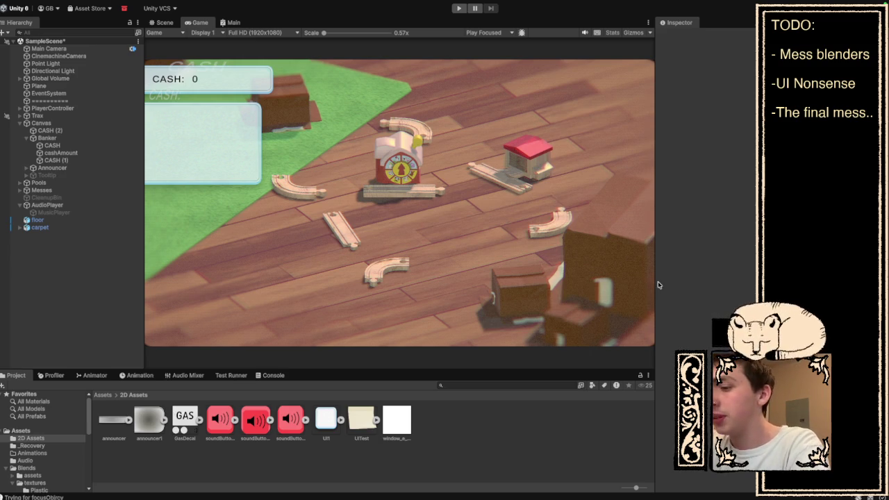
pyautogui.click(257, 424)
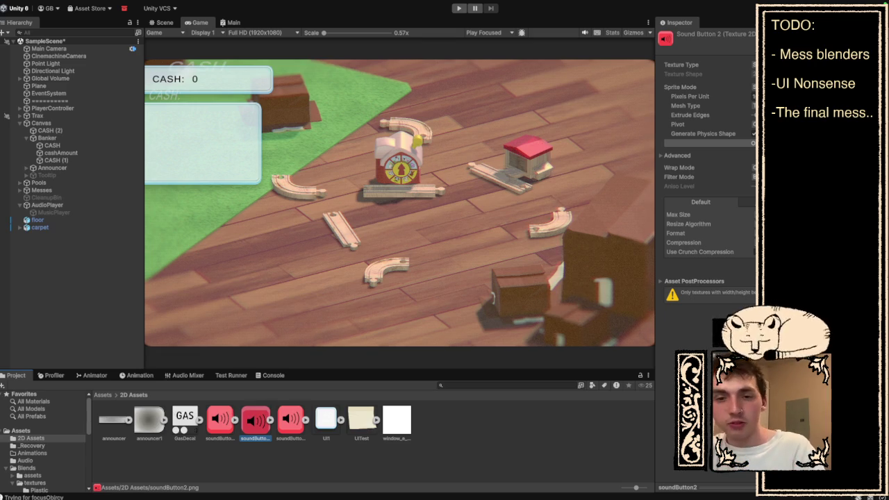
# - Switch from Unity to Visual Studio Code showing BarnyardSecret.cs
pyautogui.hotkey('alt', 'Tab')
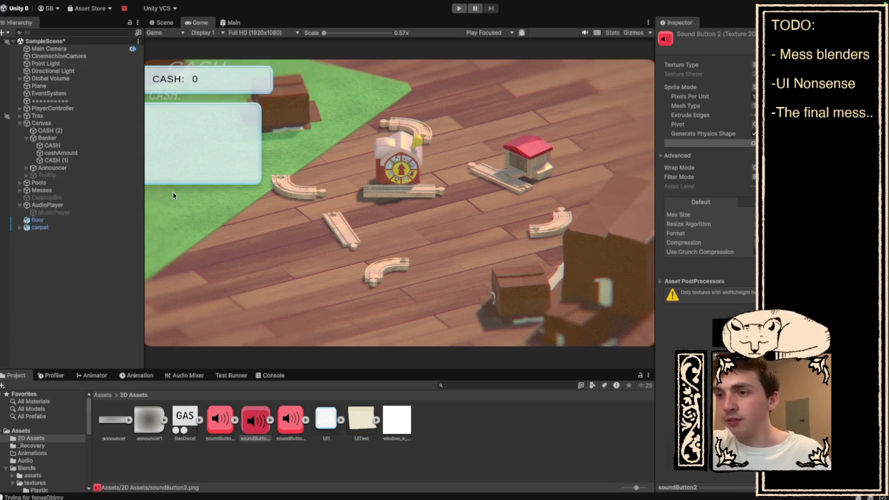
pyautogui.hotkey('ctrl', 'Left')
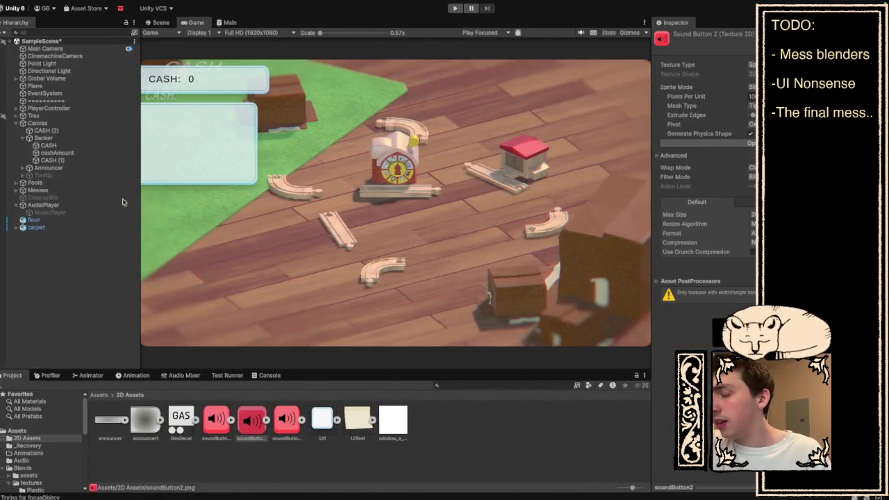
pyautogui.hotkey('ctrl', 'Left')
pyautogui.press('super+Tab')
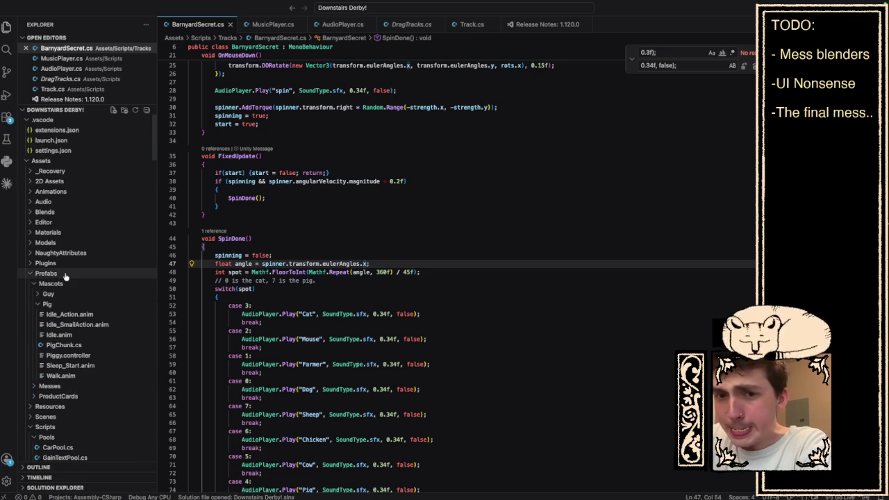
pyautogui.scroll(-3, 61, 335)
pyautogui.scroll(-8, 61, 335)
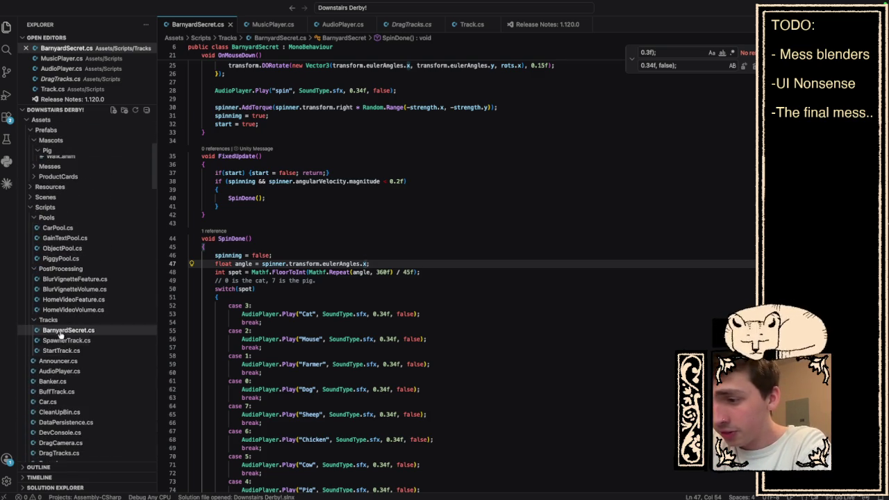
pyautogui.scroll(-2, 62, 399)
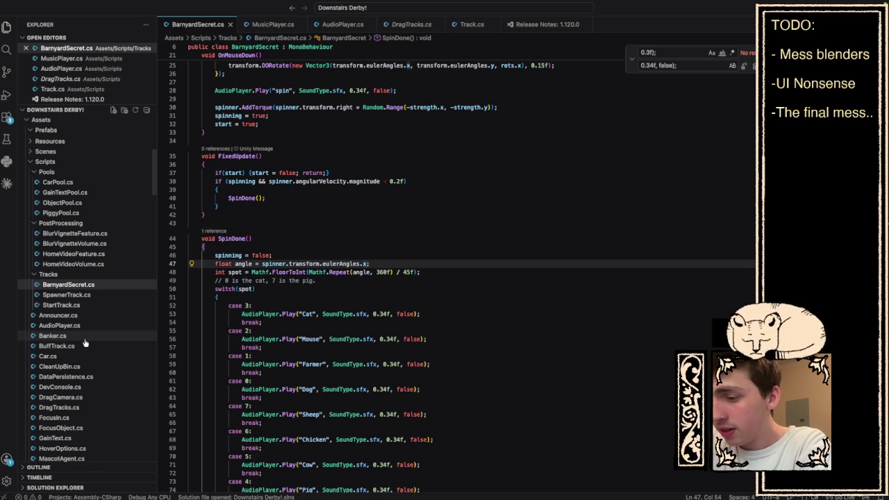
pyautogui.click(84, 340)
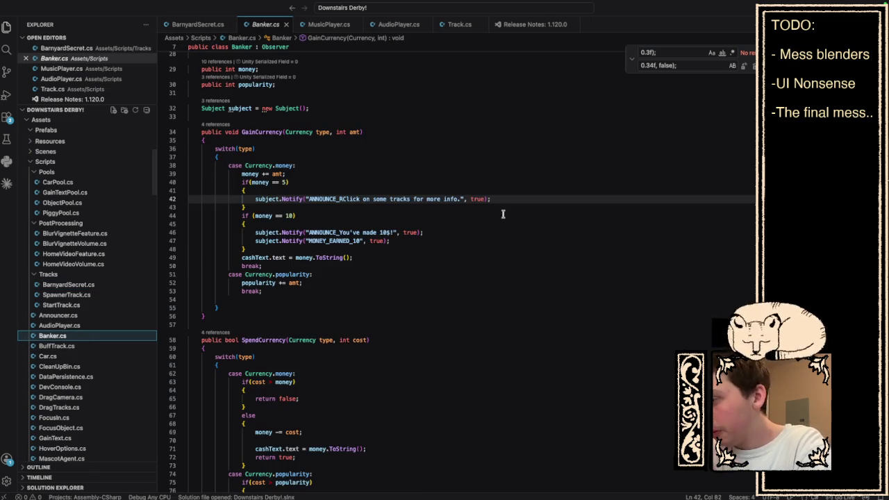
pyautogui.scroll(5, 505, 213)
pyautogui.scroll(3, 503, 214)
pyautogui.scroll(-8, 503, 214)
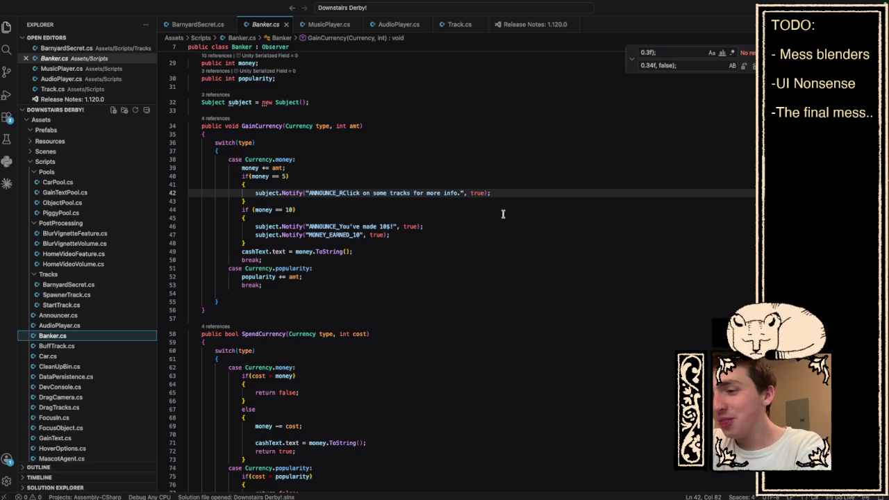
pyautogui.scroll(3, 337, 254)
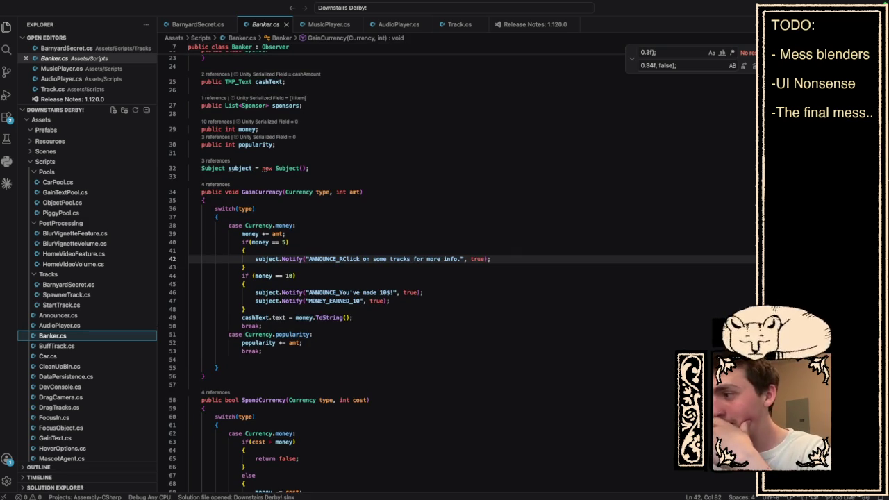
pyautogui.press('Escape')
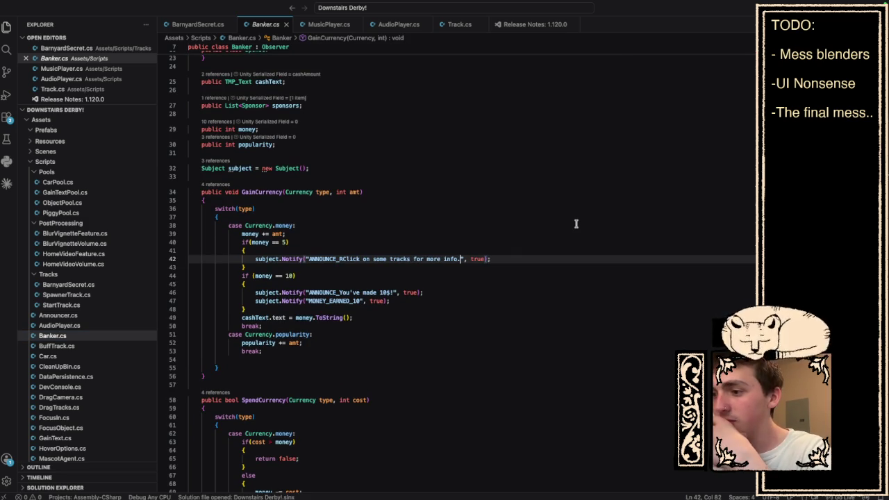
pyautogui.scroll(-4, 568, 327)
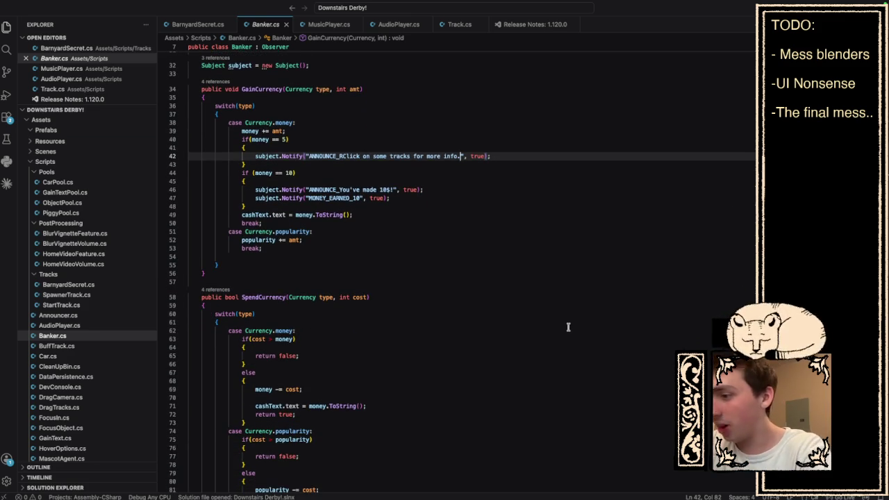
pyautogui.scroll(-4, 569, 326)
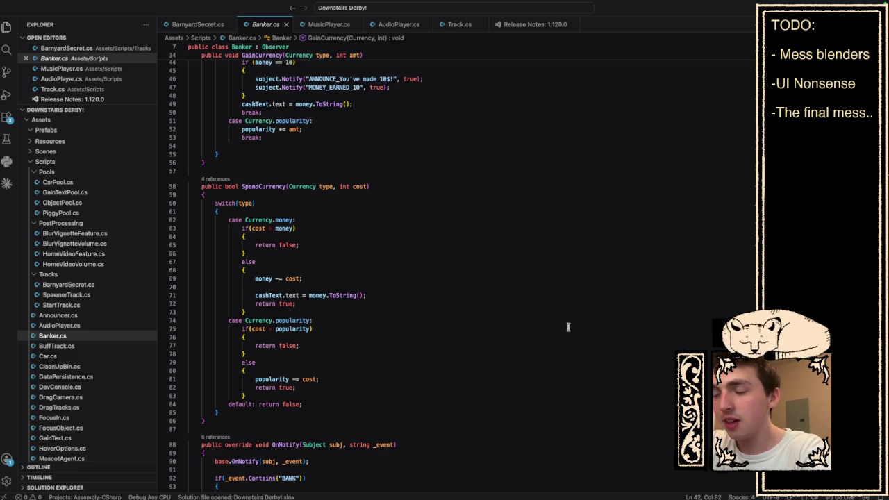
pyautogui.scroll(-4, 527, 329)
pyautogui.scroll(-3, 391, 332)
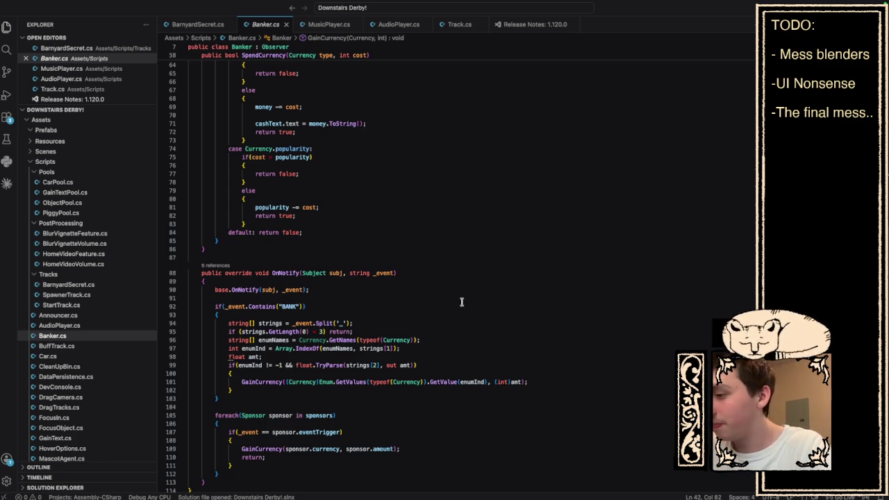
pyautogui.scroll(15, 411, 155)
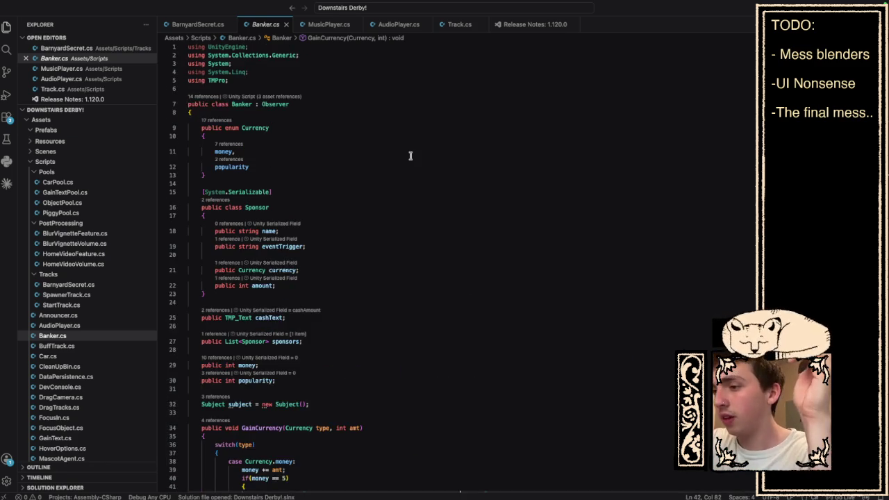
pyautogui.scroll(-3, 410, 155)
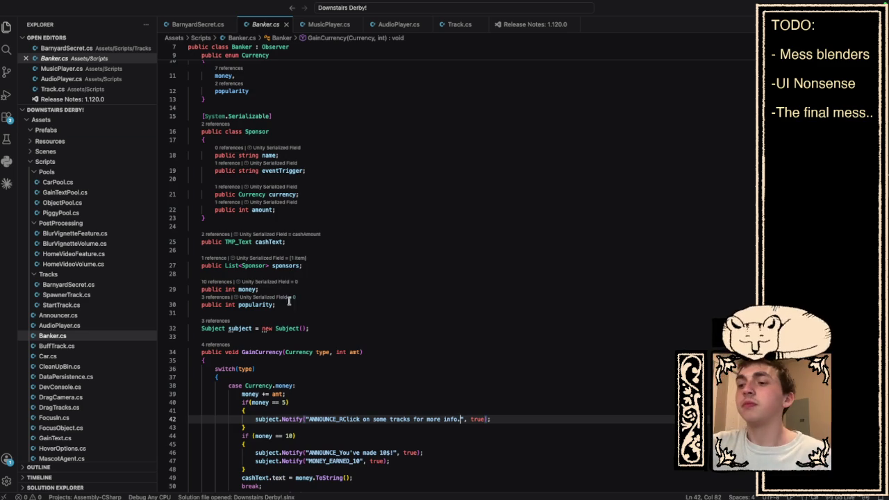
pyautogui.click(330, 329)
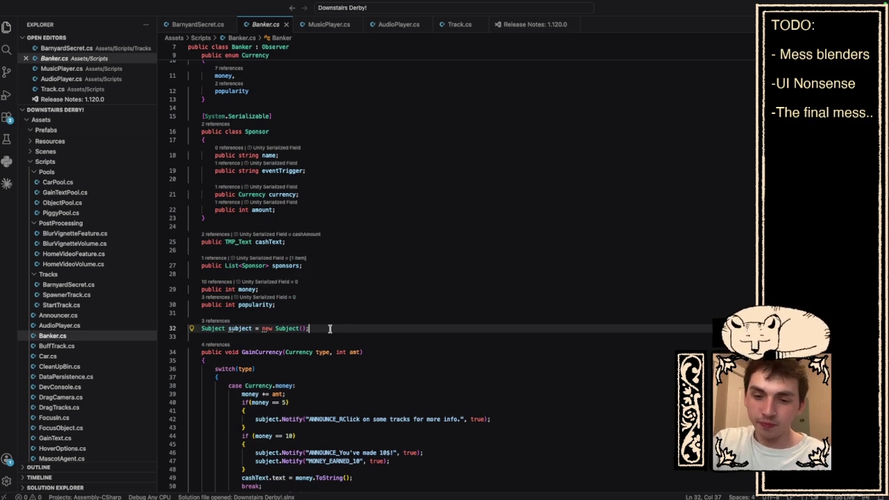
# - Add a [Header("Animation")] attribute below the Subject field
pyautogui.press('Return')
pyautogui.press('Return')
pyautogui.write('[UnitHea')
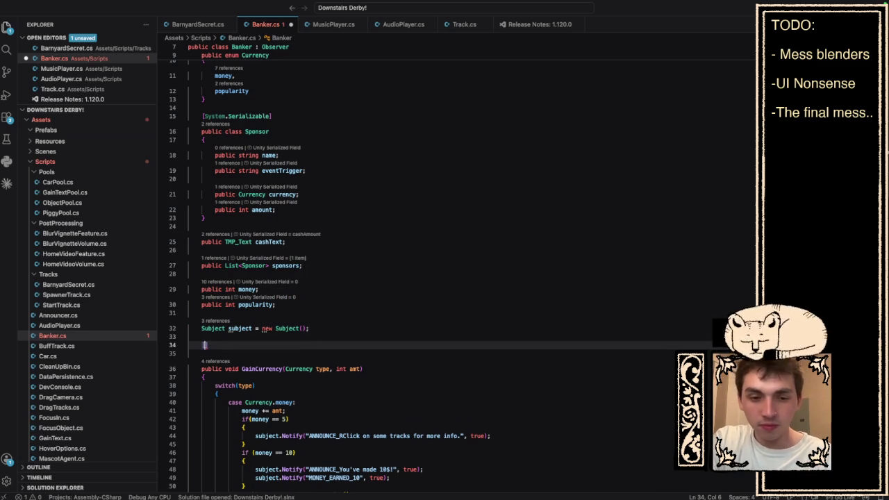
pyautogui.write('der')
pyautogui.press('Tab')
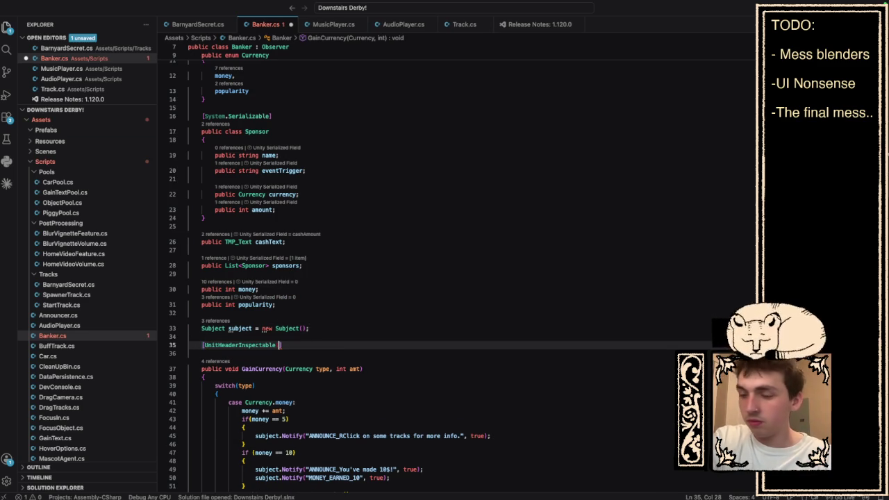
pyautogui.press('BackSpace')
pyautogui.press('BackSpace')
pyautogui.press('BackSpace')
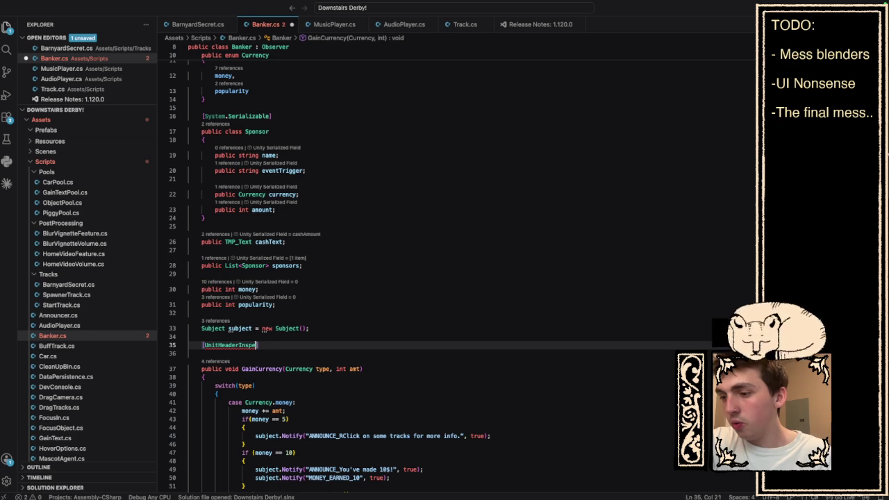
pyautogui.press('BackSpace')
pyautogui.press('BackSpace')
pyautogui.press('BackSpace')
pyautogui.write('He')
pyautogui.press('Tab')
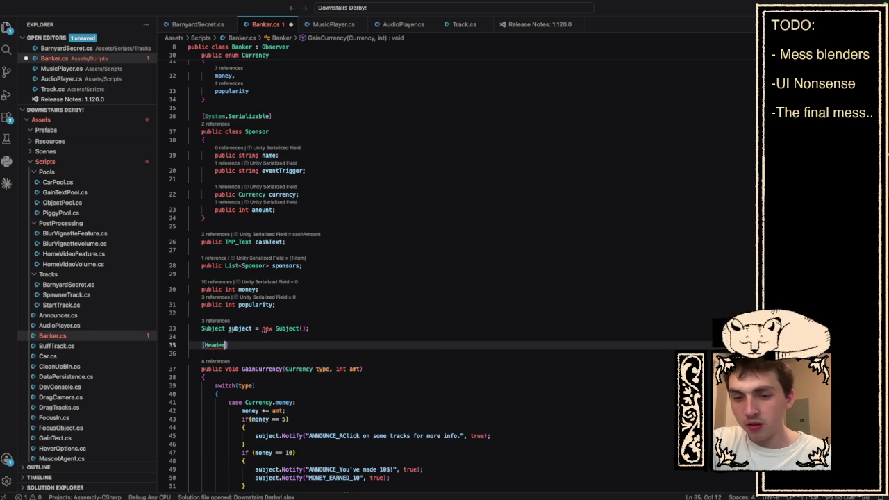
pyautogui.write('(')
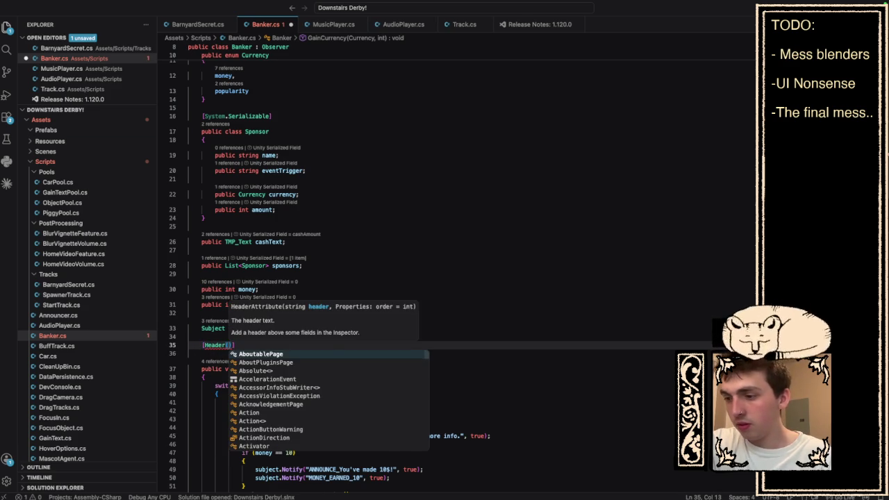
pyautogui.write('"Animation"')
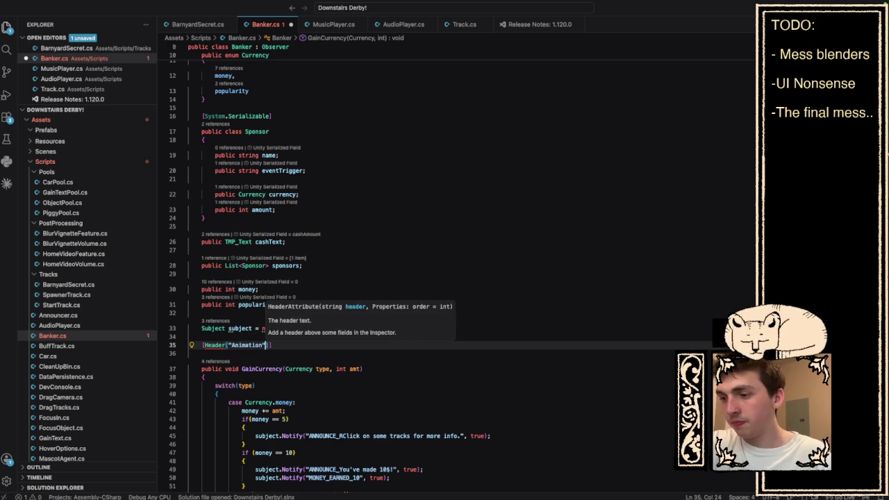
pyautogui.press('End')
pyautogui.press('Return')
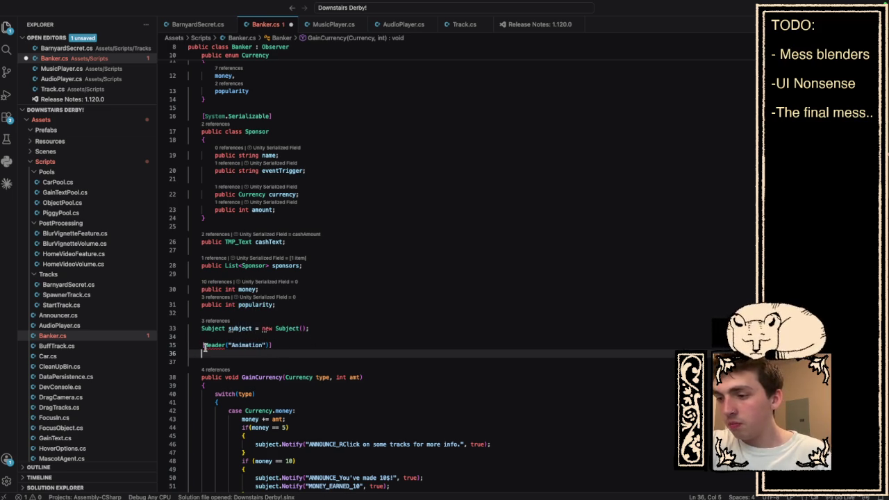
# - Declare public float hiddenX, shownX, animTime and public string textSound under the header
pyautogui.moveTo(206, 347)
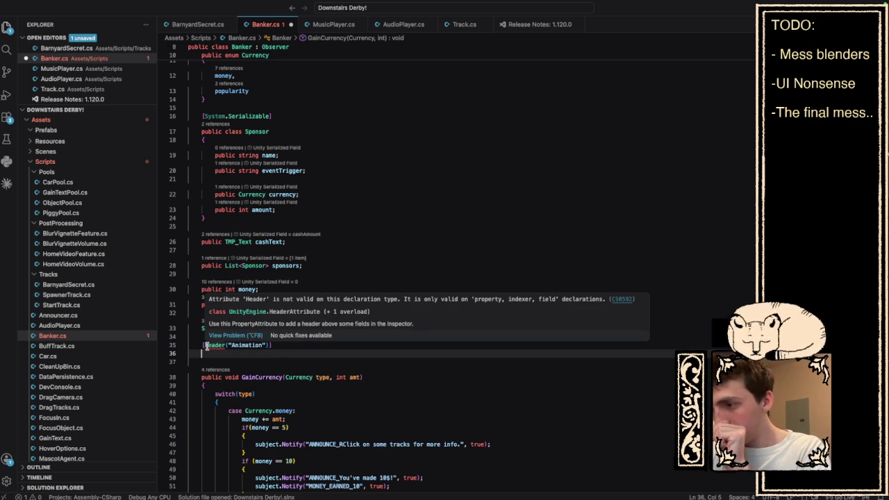
pyautogui.write('pu')
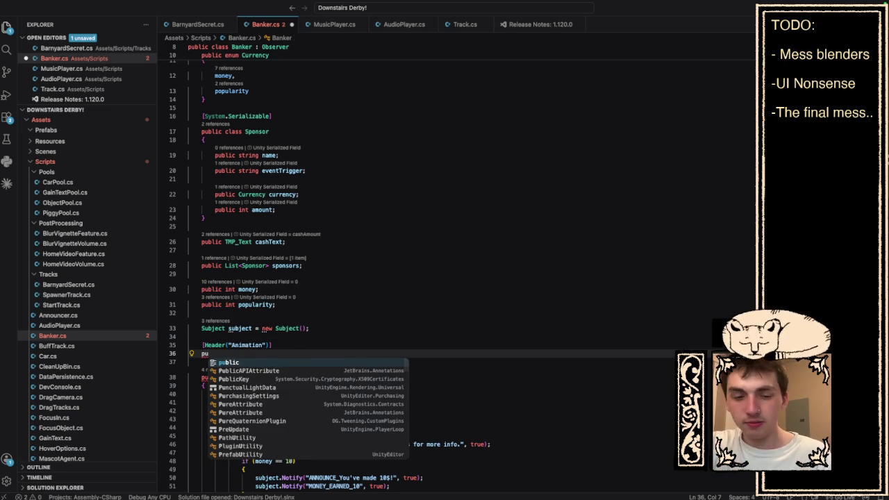
pyautogui.write('blic ')
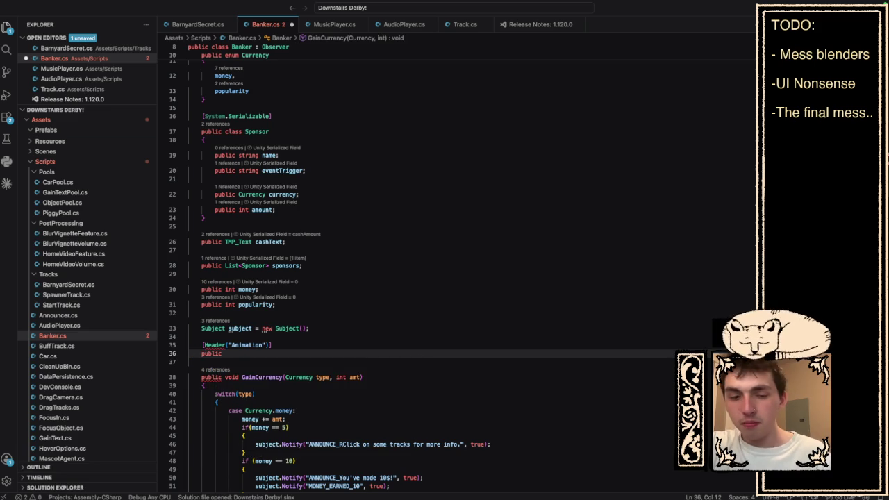
pyautogui.write('float ')
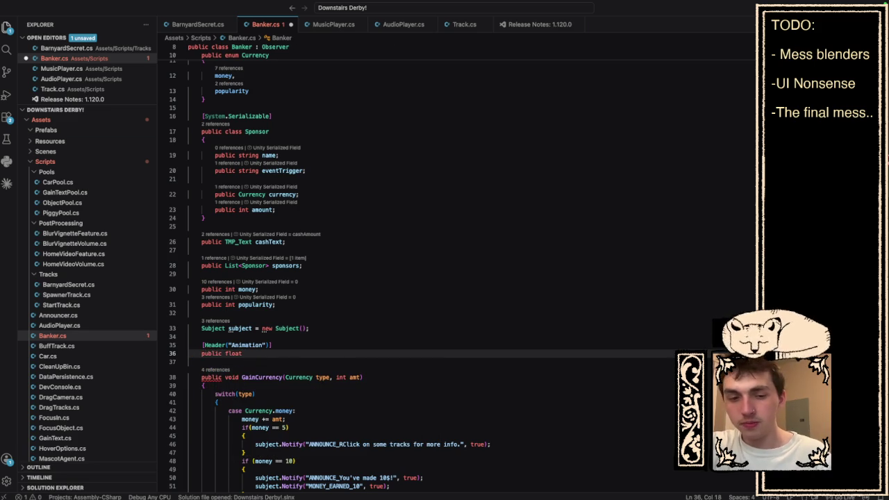
pyautogui.write('hiddenX;')
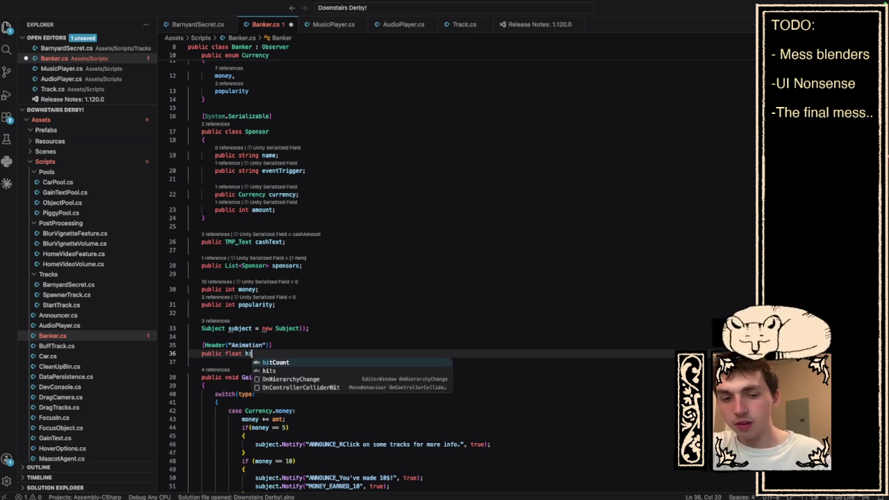
pyautogui.press('Return')
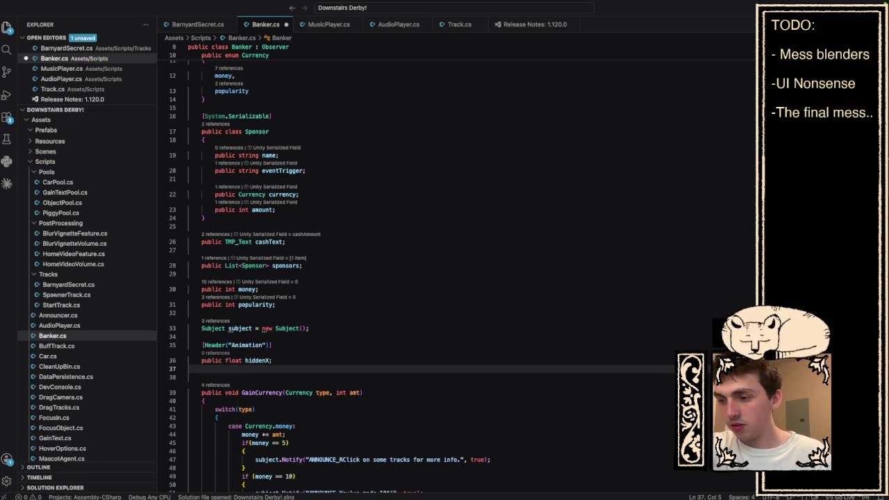
pyautogui.write('public float sh')
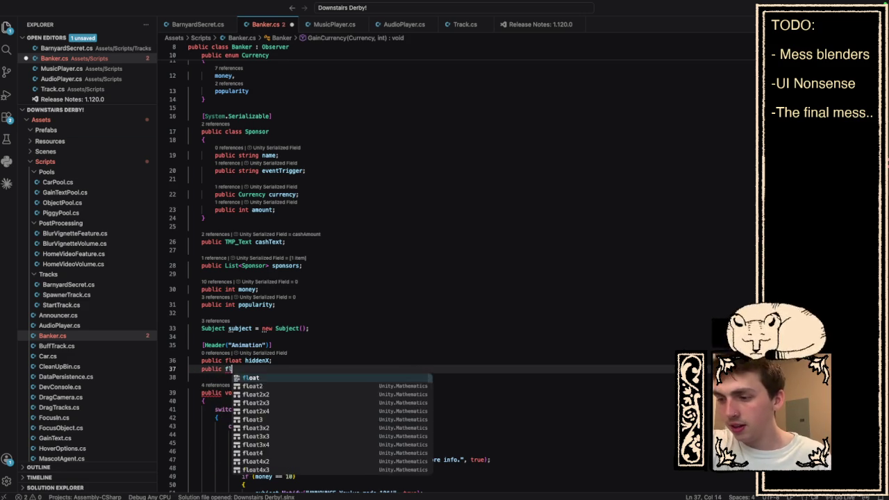
pyautogui.write('own')
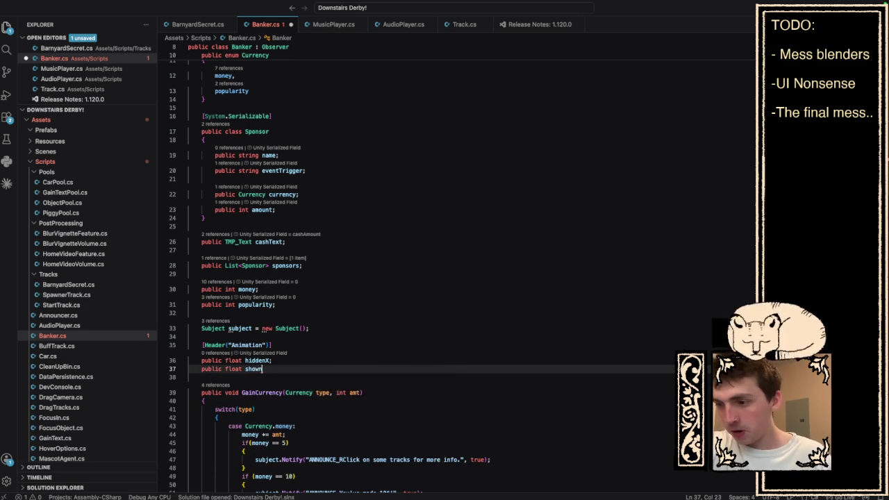
pyautogui.write('X;')
pyautogui.press('Return')
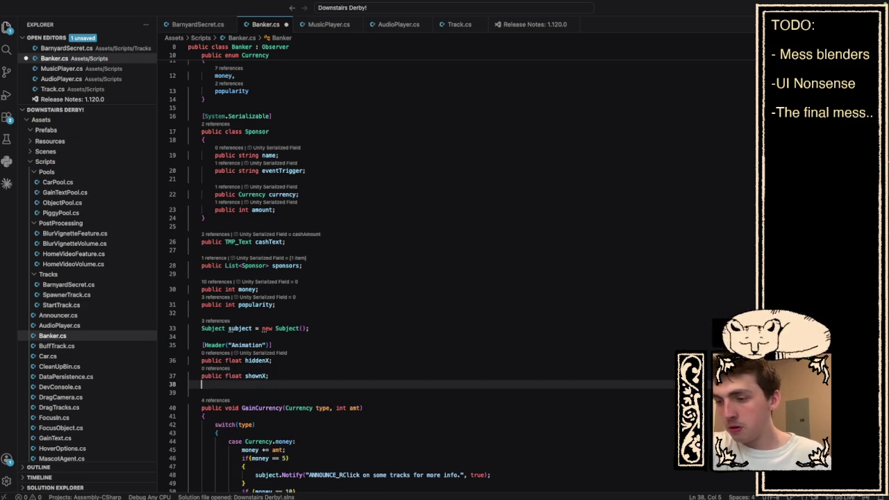
pyautogui.write('public ')
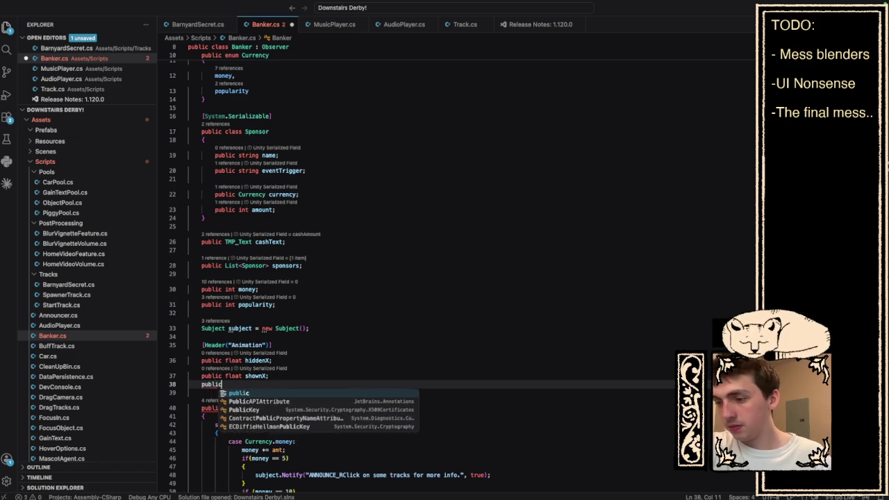
pyautogui.write('float an')
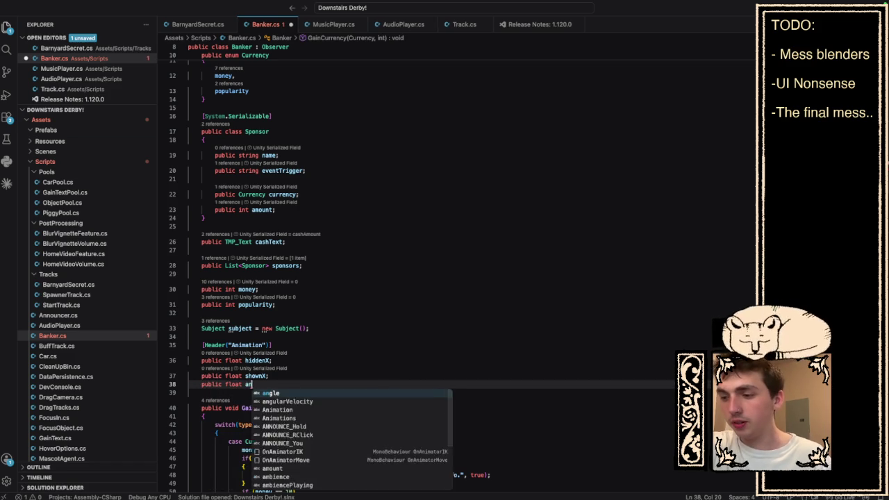
pyautogui.write('imTime;')
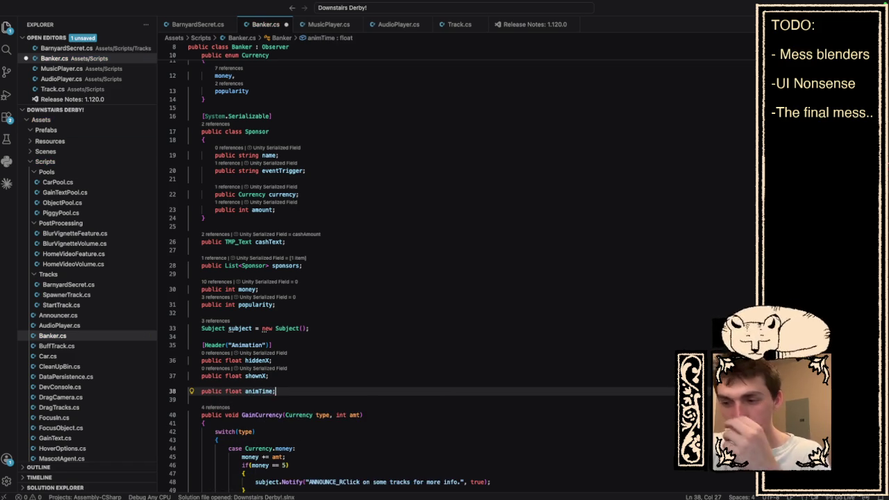
pyautogui.press('Return')
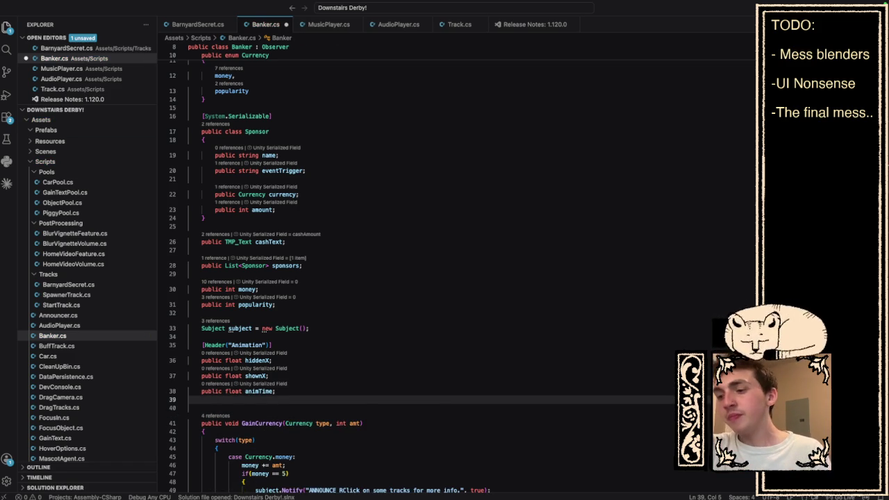
pyautogui.write('public stringsound')
pyautogui.press('BackSpace')
pyautogui.press('BackSpace')
pyautogui.press('BackSpace')
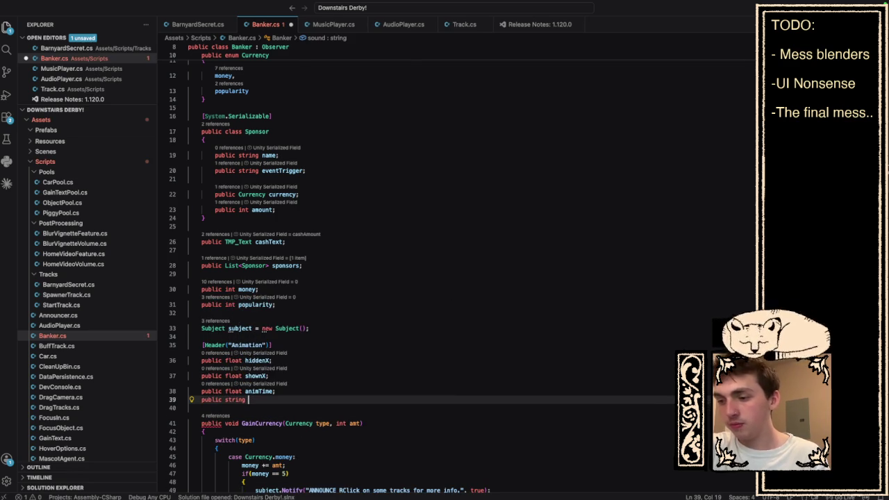
pyautogui.write('textSound;')
pyautogui.scroll(-5, 267, 394)
pyautogui.scroll(-20, 267, 394)
pyautogui.scroll(5, 267, 394)
pyautogui.scroll(5, 266, 394)
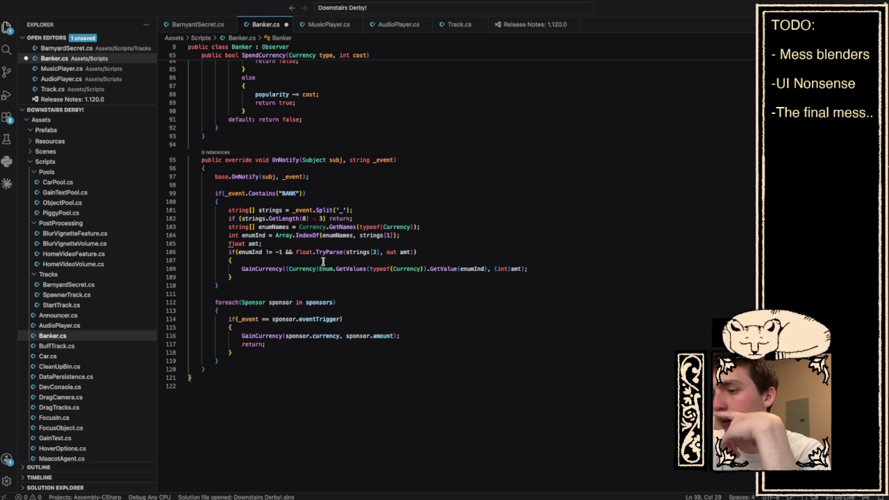
pyautogui.scroll(4, 323, 261)
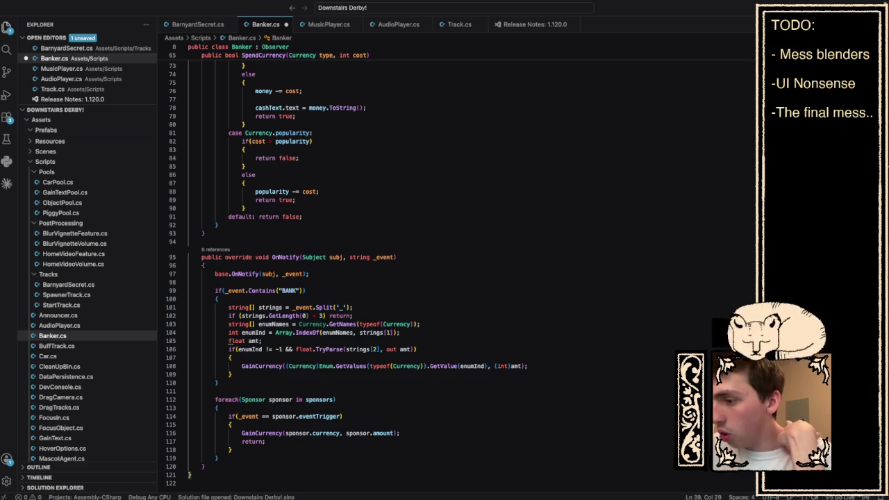
pyautogui.click(251, 307)
pyautogui.moveTo(189, 307)
pyautogui.mouseDown()
pyautogui.moveTo(423, 332)
pyautogui.moveTo(528, 366)
pyautogui.mouseUp()
pyautogui.click(522, 442)
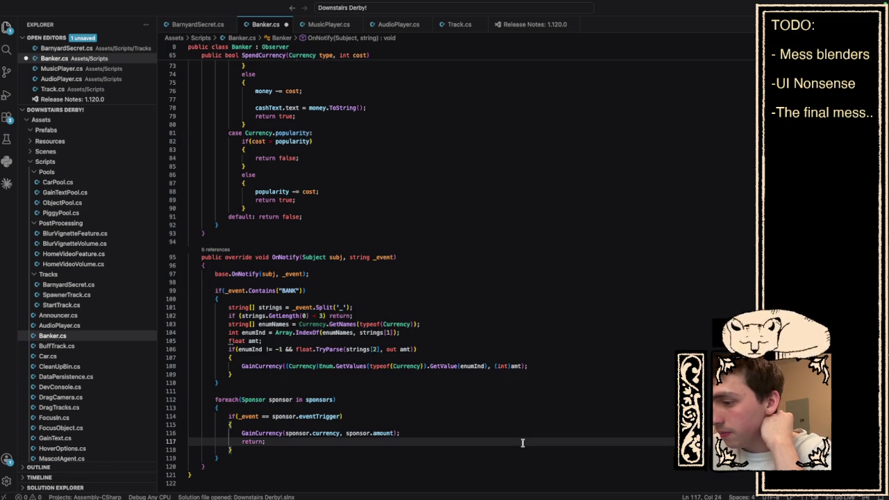
pyautogui.moveTo(333, 415)
pyautogui.mouseDown()
pyautogui.moveTo(262, 408)
pyautogui.moveTo(273, 433)
pyautogui.mouseUp()
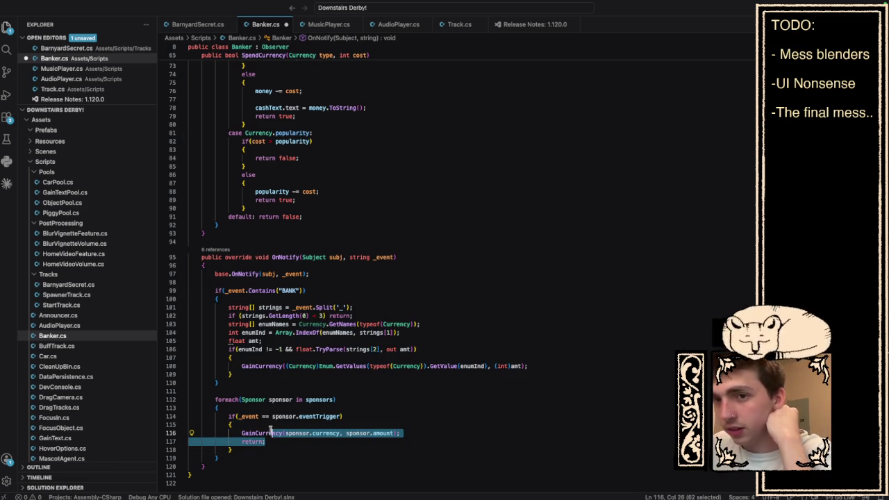
pyautogui.click(429, 415)
pyautogui.click(390, 440)
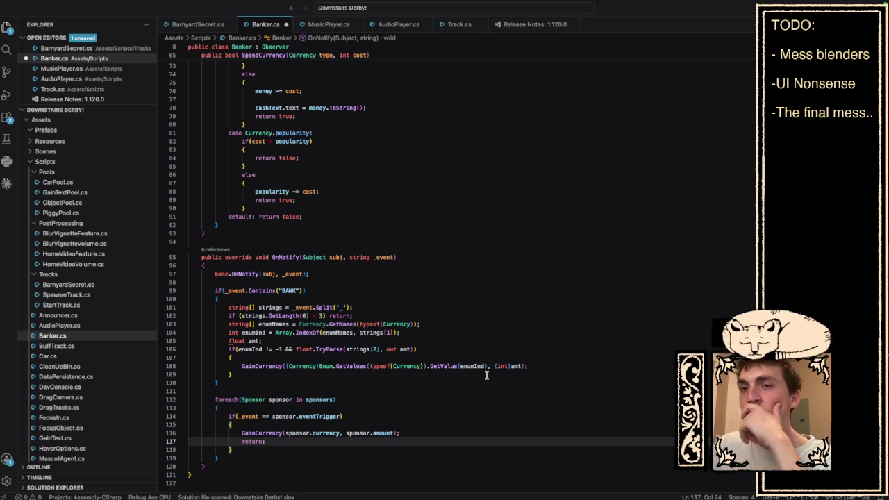
pyautogui.click(547, 373)
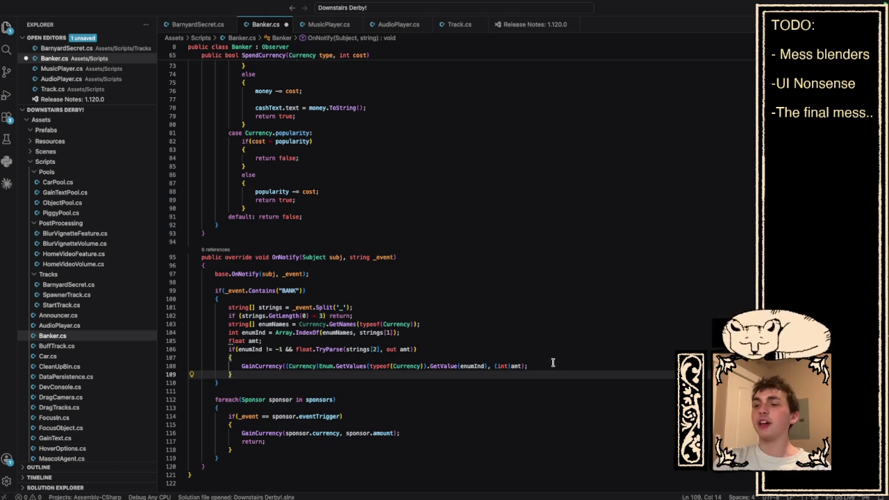
pyautogui.click(555, 365)
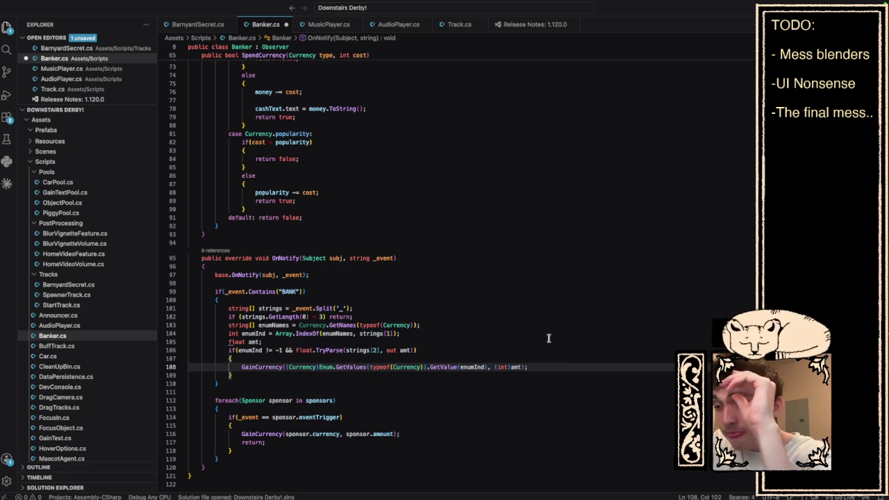
pyautogui.click(460, 340)
pyautogui.click(448, 331)
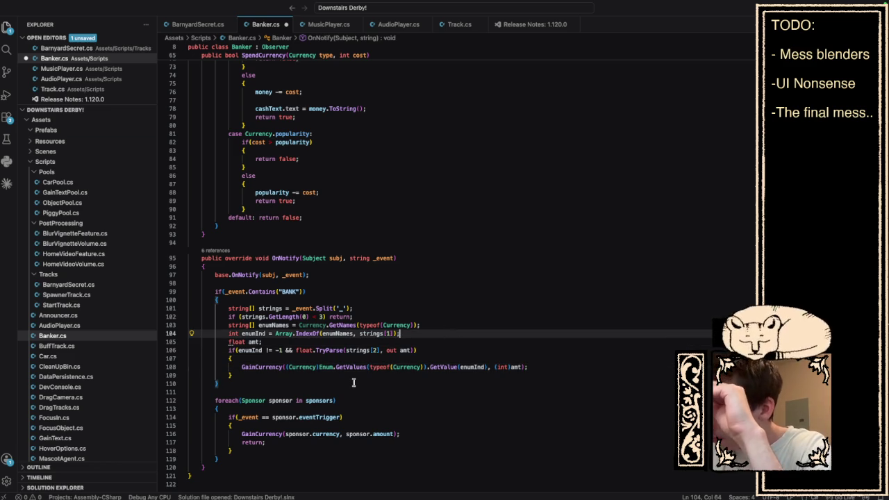
pyautogui.scroll(10, 352, 370)
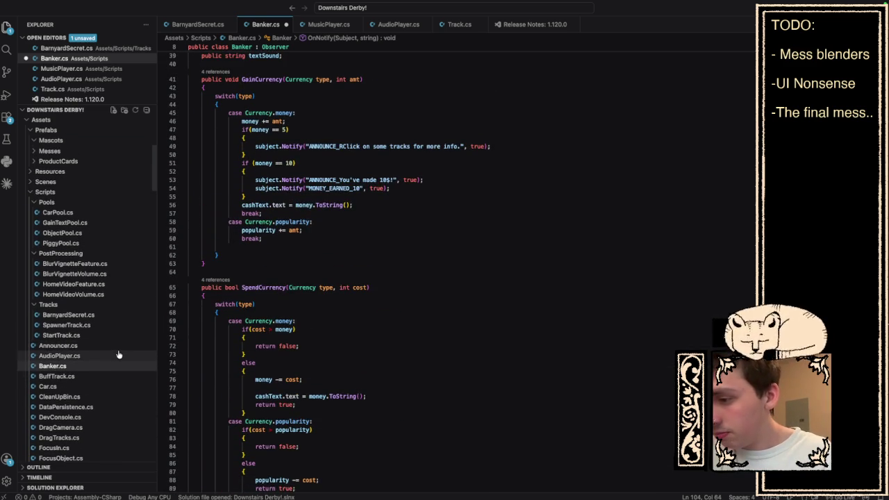
# - Cut the Animation header and its four fields out of Banker.cs and save it
pyautogui.click(116, 347)
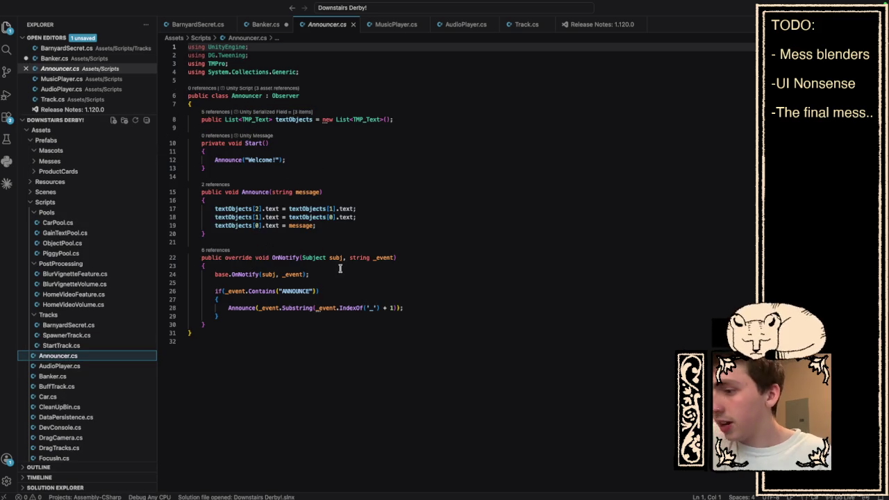
pyautogui.click(335, 222)
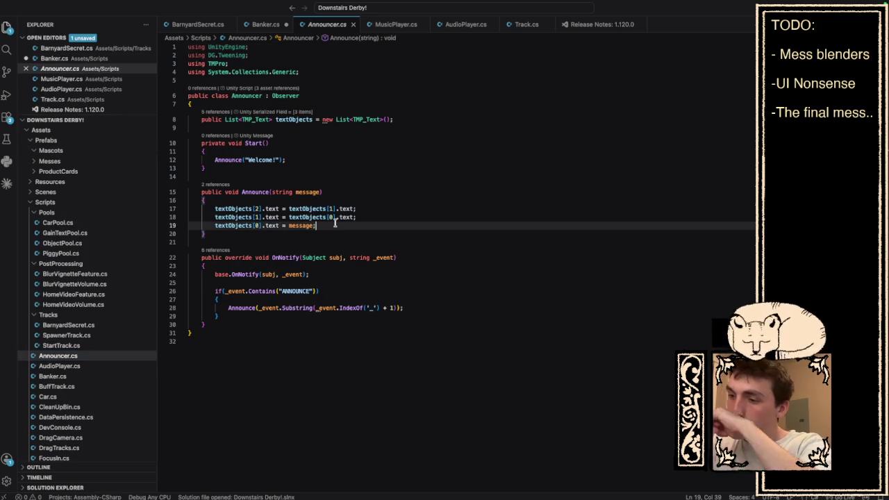
pyautogui.click(266, 24)
pyautogui.scroll(10, 335, 155)
pyautogui.scroll(-7, 335, 155)
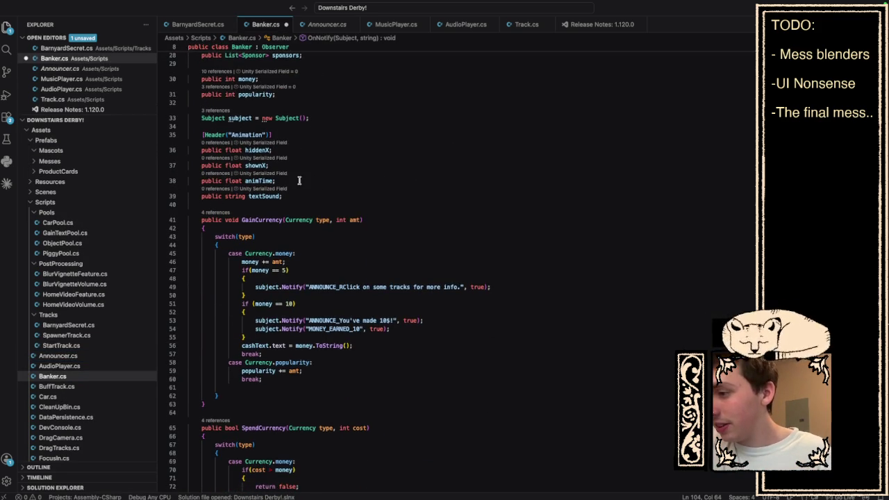
pyautogui.moveTo(294, 185)
pyautogui.mouseDown()
pyautogui.moveTo(191, 169)
pyautogui.moveTo(178, 124)
pyautogui.mouseUp()
pyautogui.hotkey('ctrl', 'c')
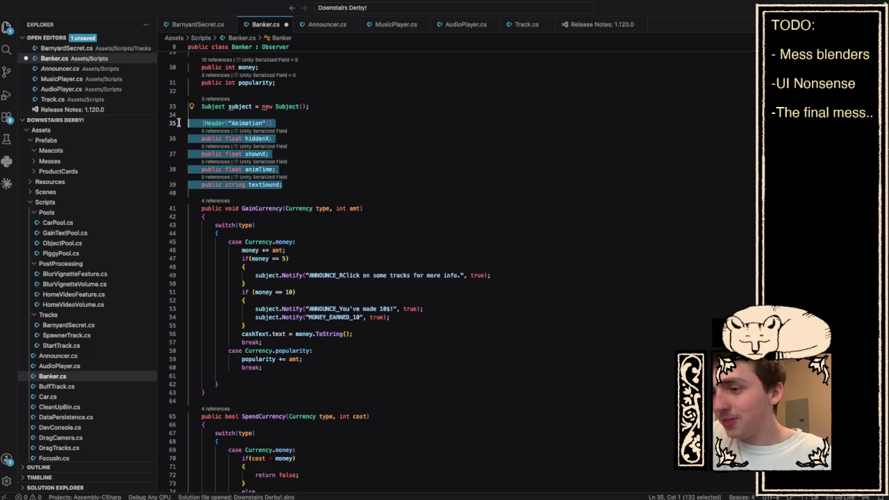
pyautogui.press('BackSpace')
pyautogui.press('BackSpace')
pyautogui.press('BackSpace')
pyautogui.hotkey('ctrl', 's')
# - Paste the Animation fields into Announcer.cs below the textObjects declaration
pyautogui.doubleClick(331, 26)
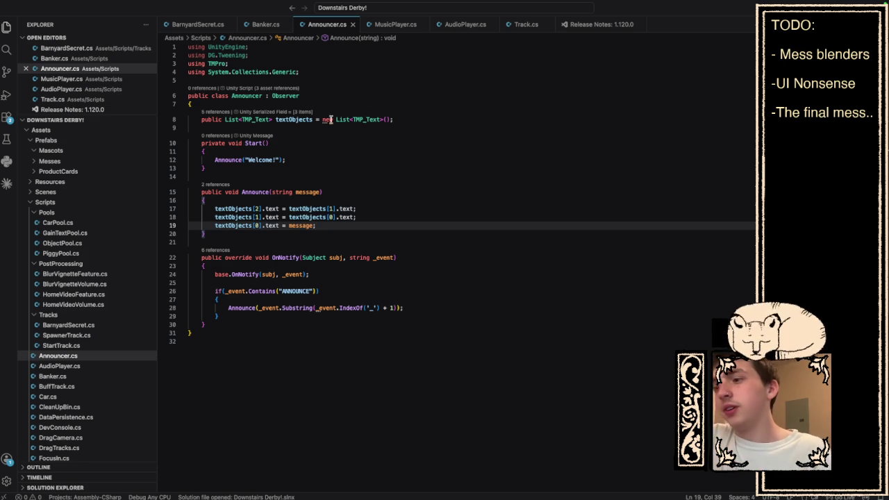
pyautogui.click(402, 114)
pyautogui.click(401, 118)
pyautogui.press('Return')
pyautogui.press('Return')
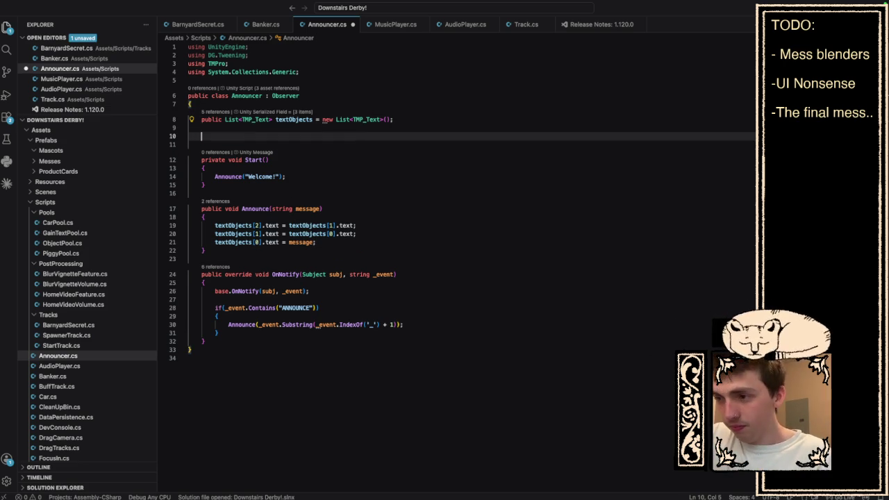
pyautogui.hotkey('ctrl', 'b')
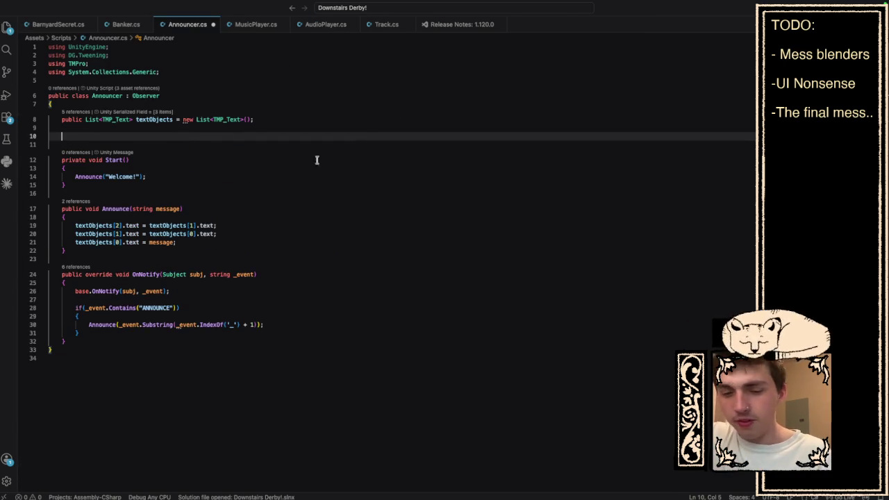
pyautogui.hotkey('ctrl', 'b')
pyautogui.hotkey('ctrl', 'v')
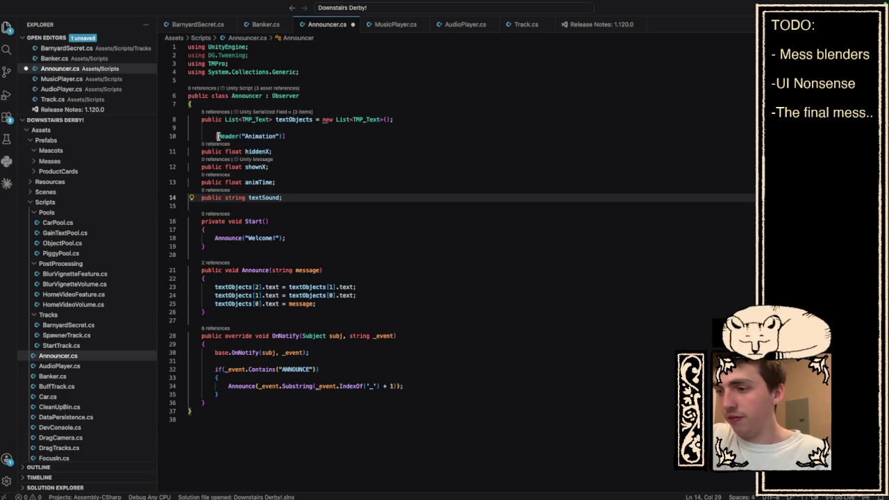
pyautogui.press('Up')
pyautogui.press('Up')
pyautogui.press('Up')
pyautogui.press('Home')
pyautogui.scroll(-1, 387, 198)
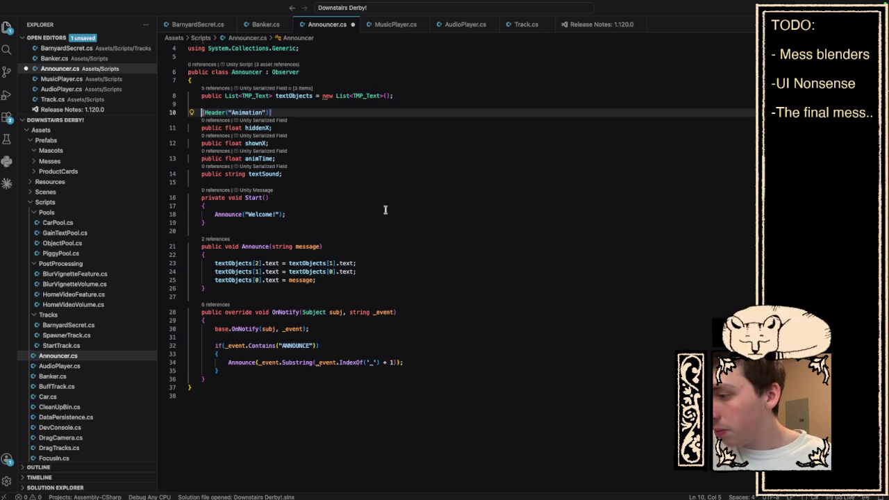
pyautogui.scroll(-1, 386, 209)
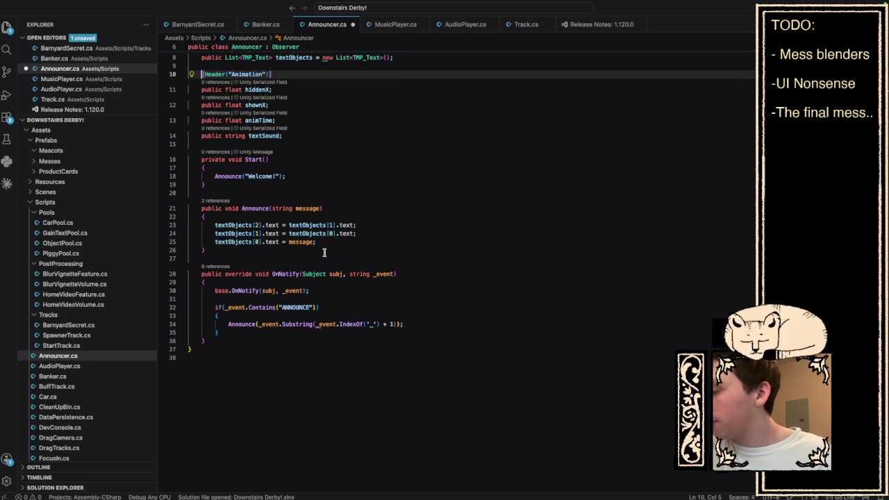
# - Add a bool hidden = true field and a public float lingerTime field
pyautogui.click(357, 242)
pyautogui.press('Return')
pyautogui.press('Return')
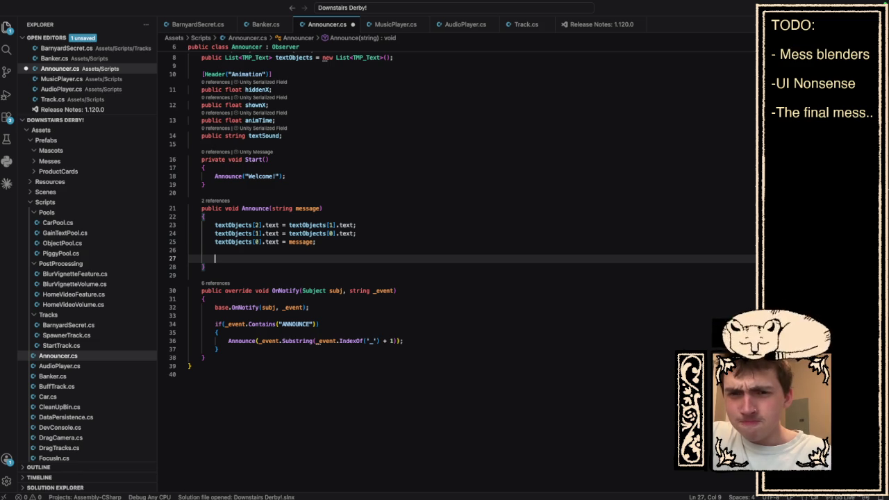
pyautogui.scroll(3, 362, 226)
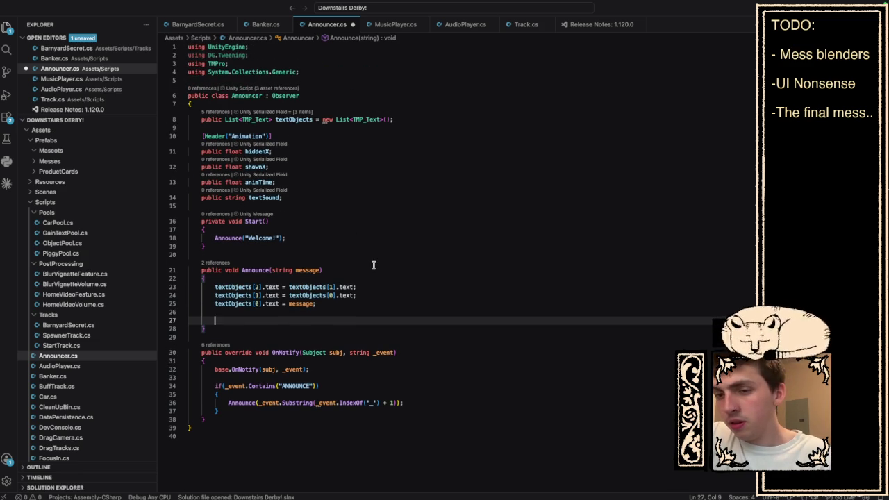
pyautogui.click(309, 198)
pyautogui.press('Return')
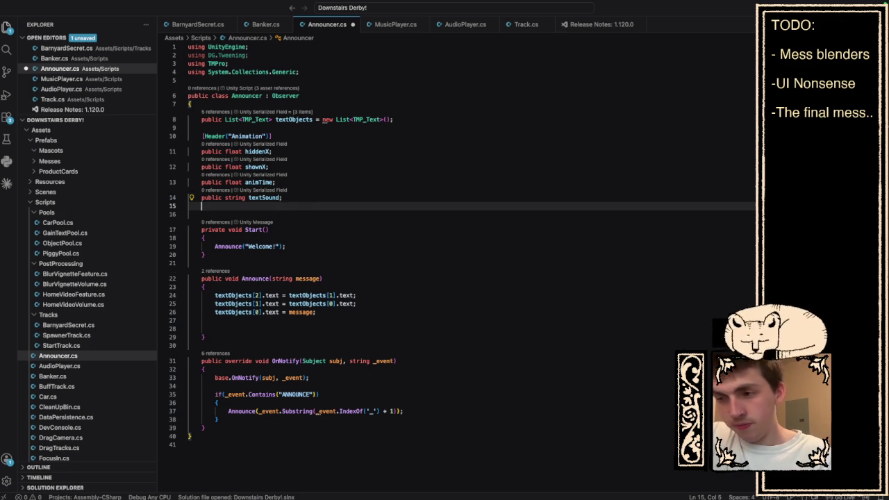
pyautogui.write('bool hud')
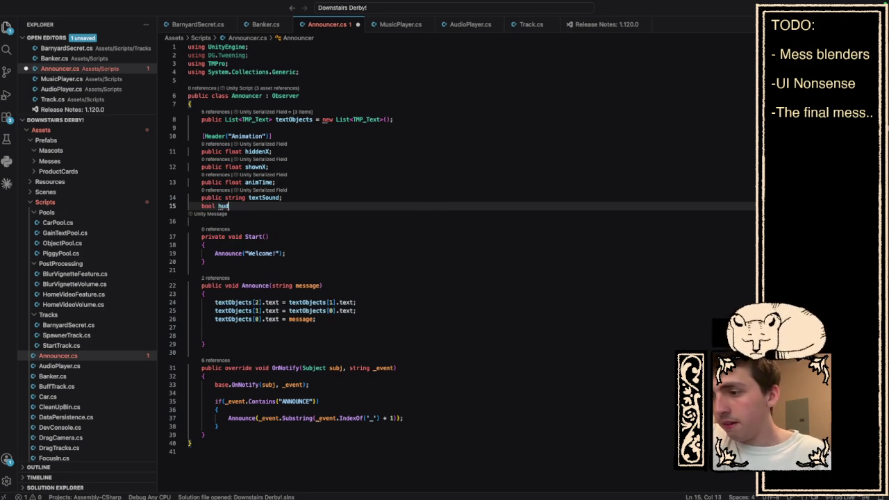
pyautogui.write('den = ')
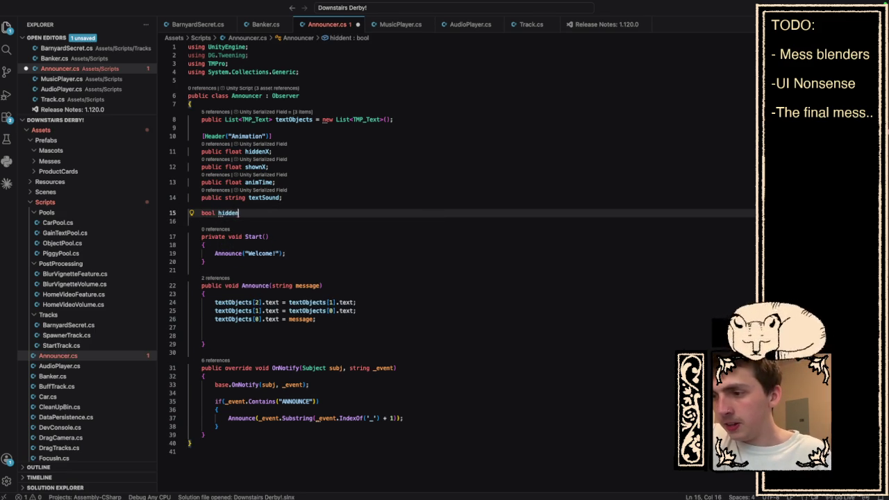
pyautogui.write('true;')
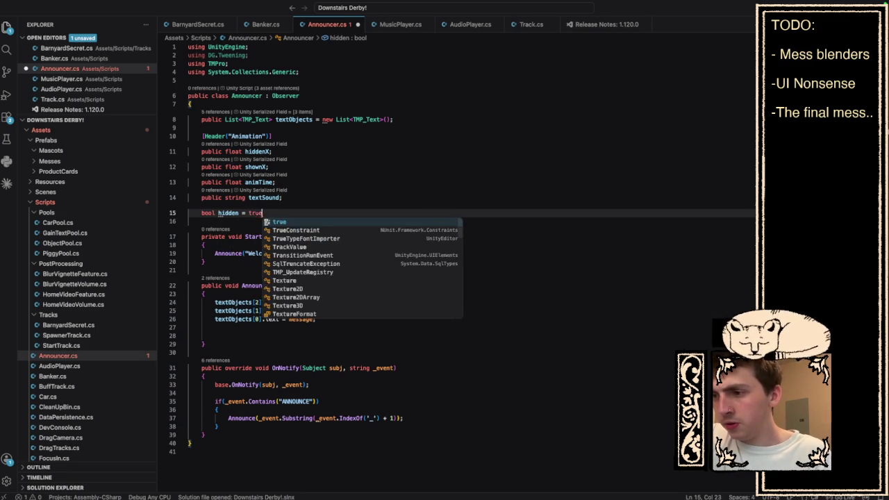
pyautogui.click(301, 183)
pyautogui.press('Return')
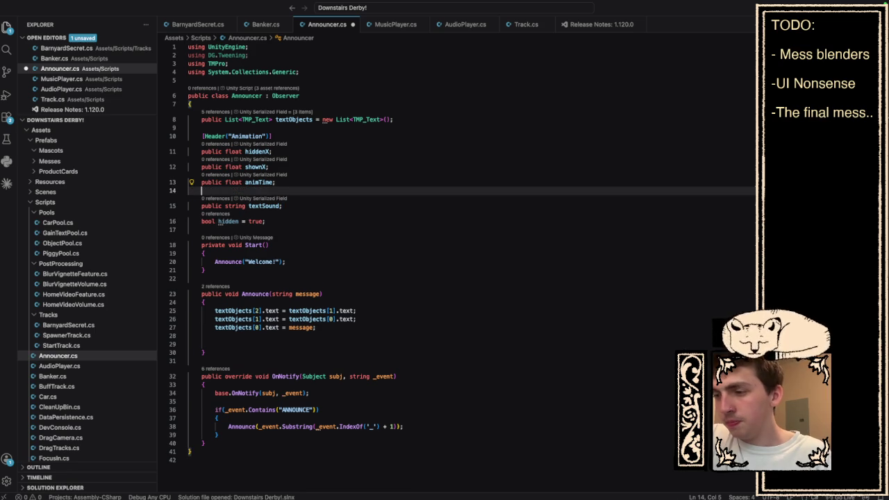
pyautogui.write('public flo')
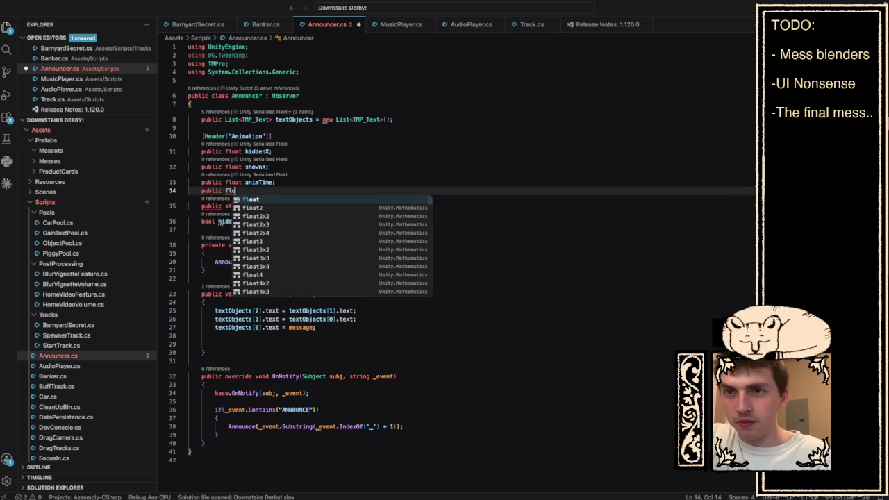
pyautogui.write('at lingerT')
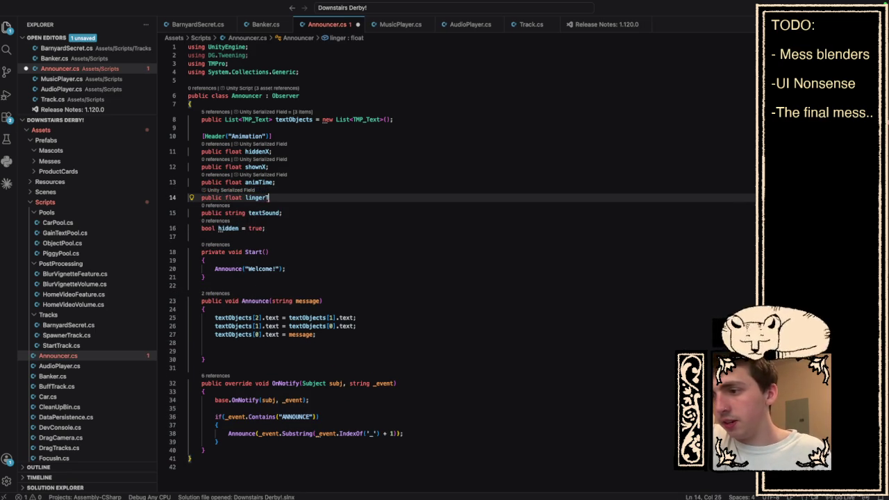
pyautogui.write('ime;')
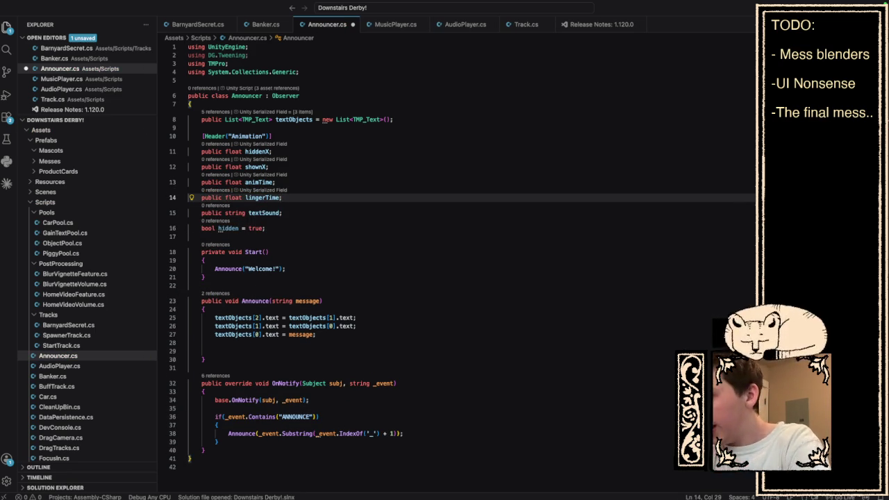
pyautogui.click(343, 360)
# - Start an if(hidden) block with an opening brace at the end of Announce()
pyautogui.click(343, 351)
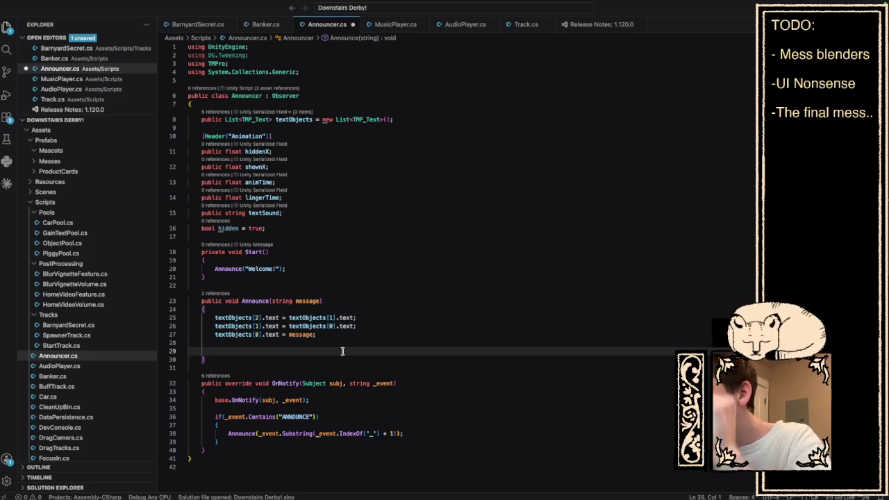
pyautogui.press('Tab')
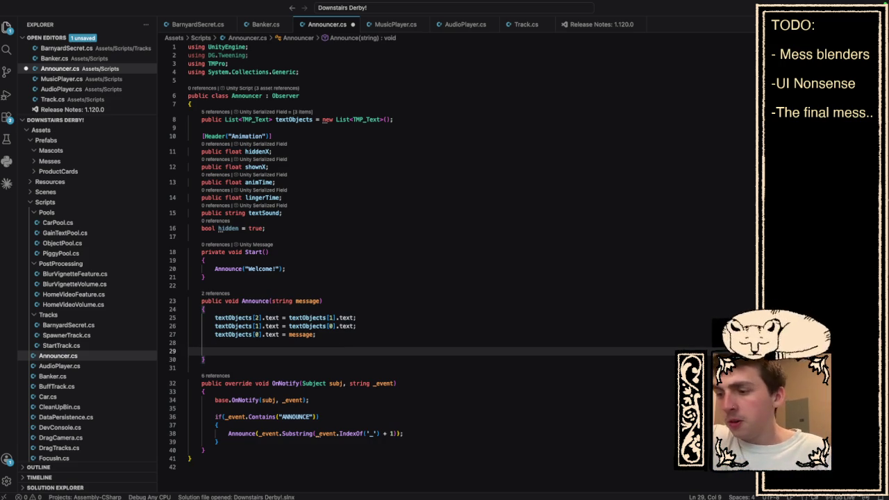
pyautogui.write('if(hidden)')
pyautogui.press('Tab')
pyautogui.write(')')
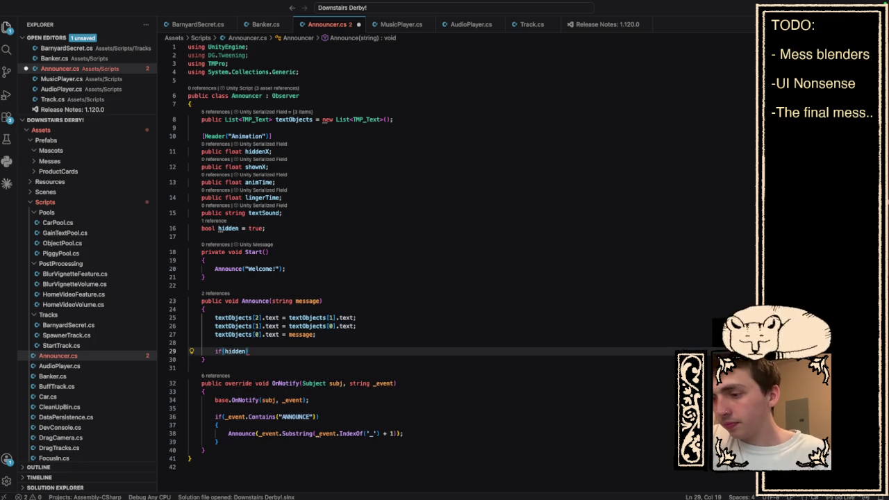
pyautogui.press('Return')
pyautogui.write('{')
pyautogui.press('Return')
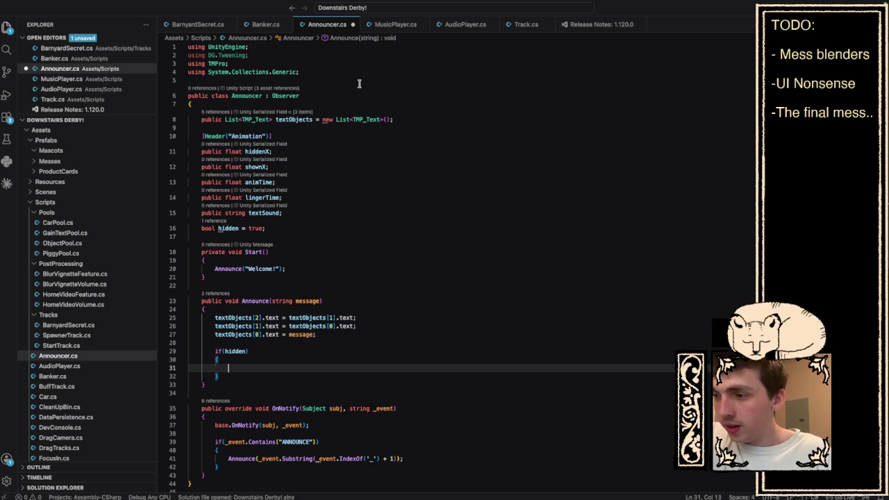
# - Begin a transform.DOMoveX( tween call inside the if block
pyautogui.write('transform.DOPo')
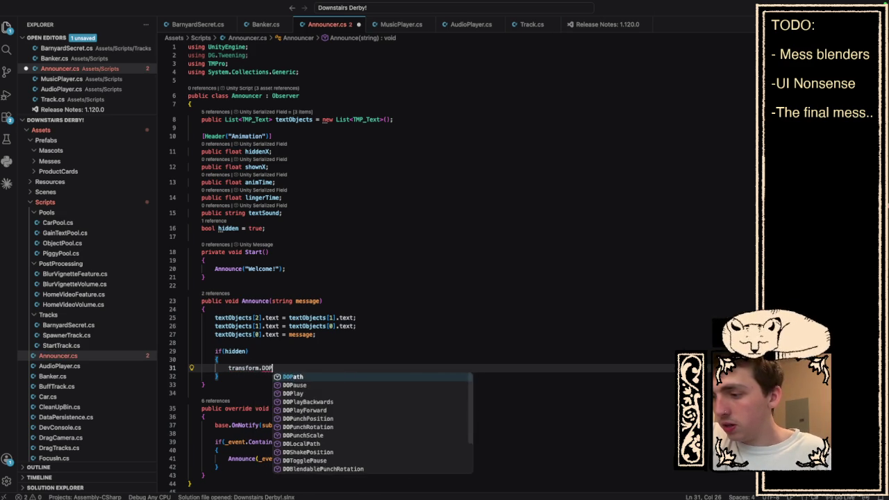
pyautogui.press('BackSpace')
pyautogui.press('BackSpace')
pyautogui.write('MoveX(')
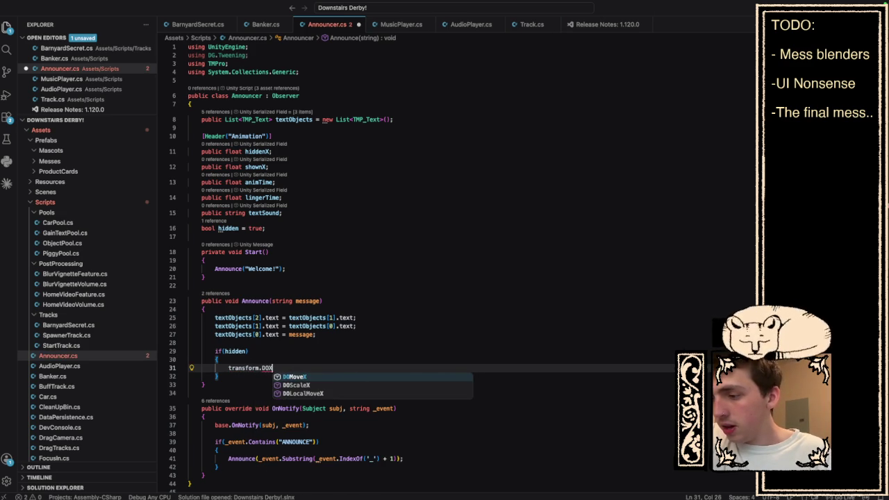
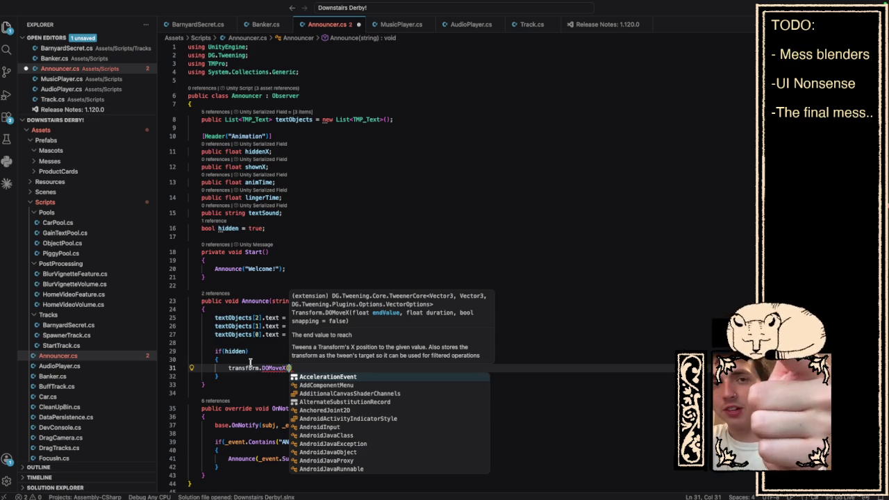
# - Complete line 31 as transform.DOMoveX(shownX, animTime) with .OnComplete chained after it
pyautogui.click(349, 252)
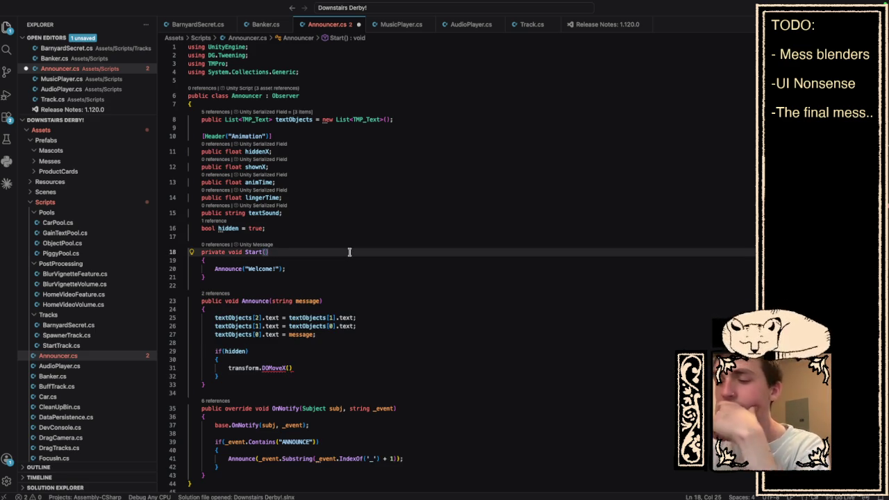
pyautogui.click(289, 368)
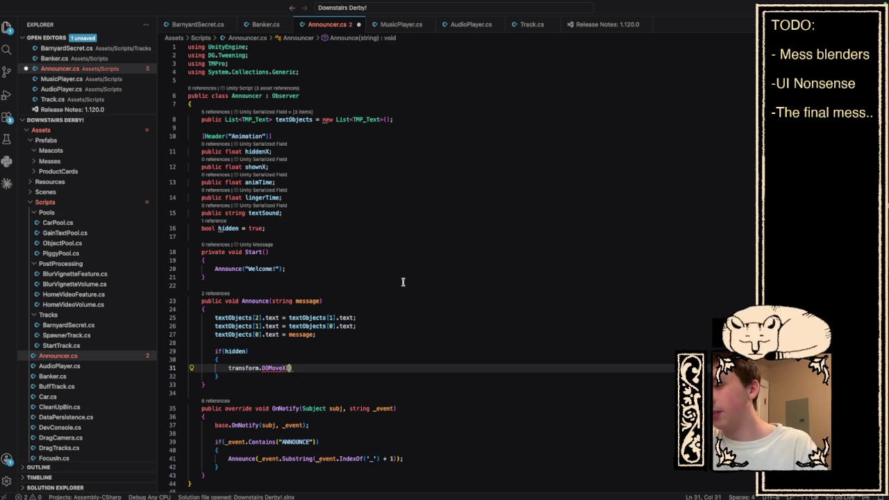
pyautogui.write('shownx')
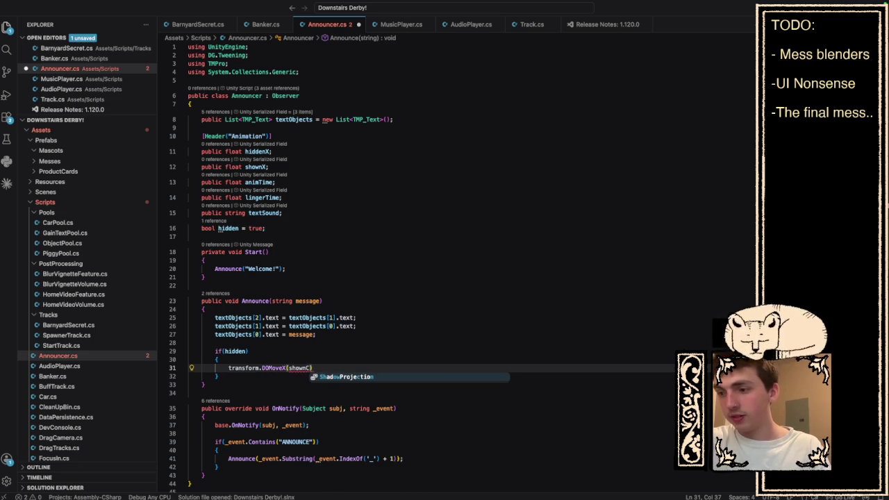
pyautogui.press('BackSpace')
pyautogui.write('x')
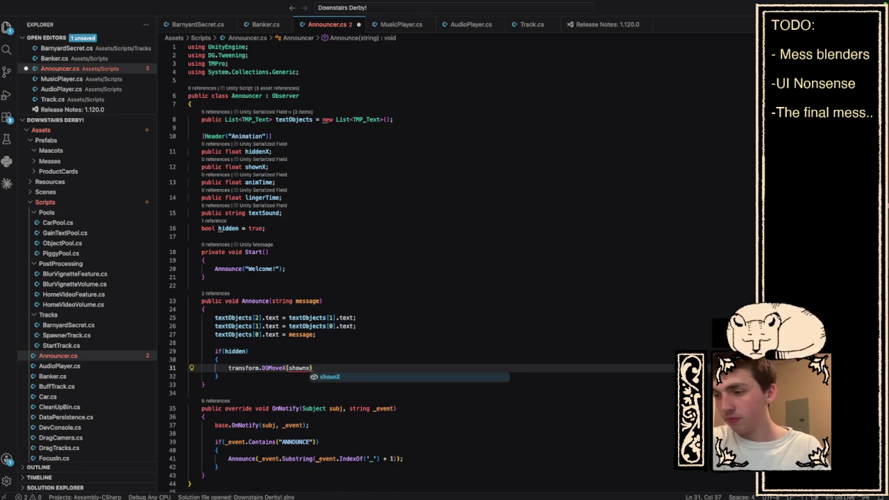
pyautogui.press('Tab')
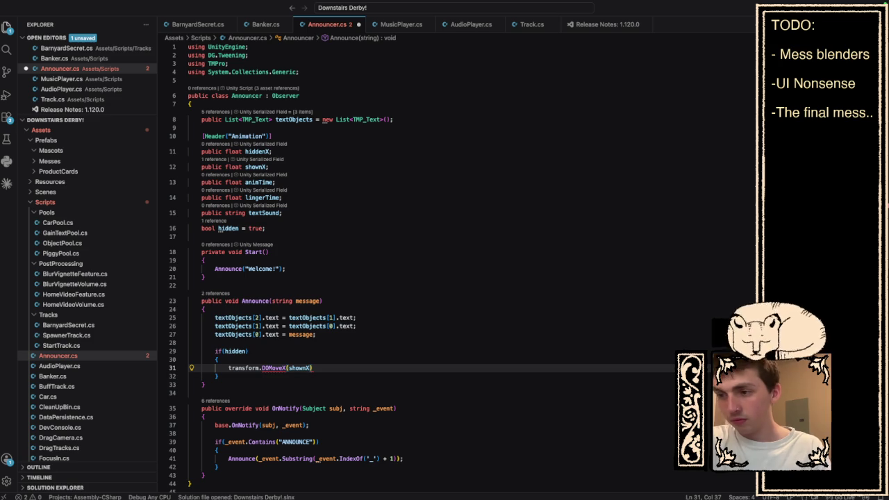
pyautogui.write(', anim')
pyautogui.press('Tab')
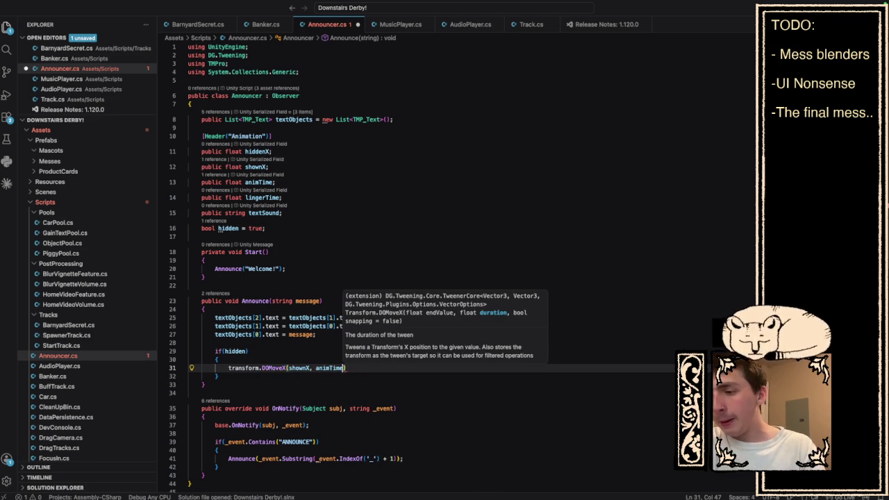
pyautogui.write(').OnComplete')
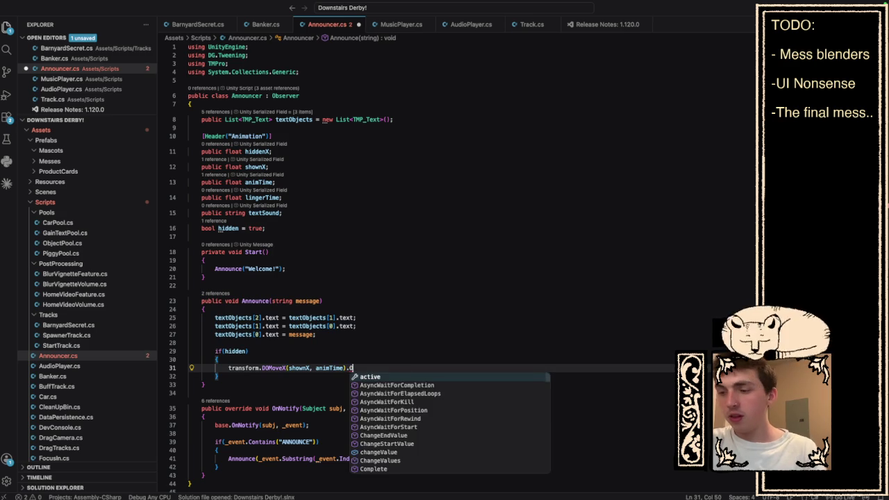
pyautogui.press('BackSpace')
pyautogui.press('Escape')
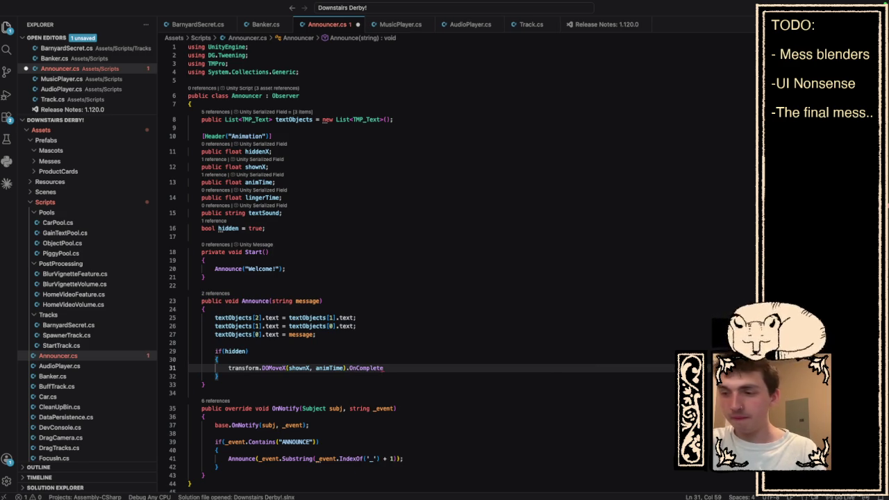
pyautogui.scroll(-3, 319, 389)
pyautogui.click(256, 416)
pyautogui.press('Down')
pyautogui.press('Return')
pyautogui.press('Return')
pyautogui.write('IEnu')
pyautogui.press('BackSpace')
pyautogui.write('u')
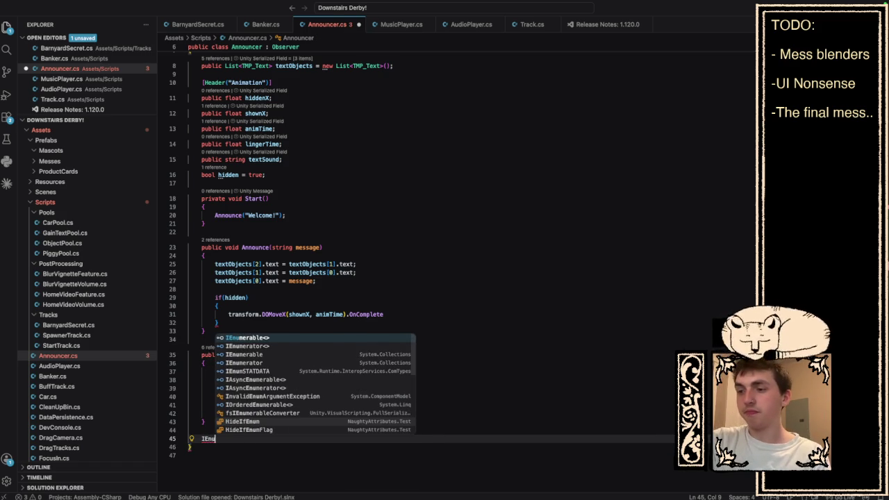
pyautogui.press('Down')
pyautogui.press('Tab')
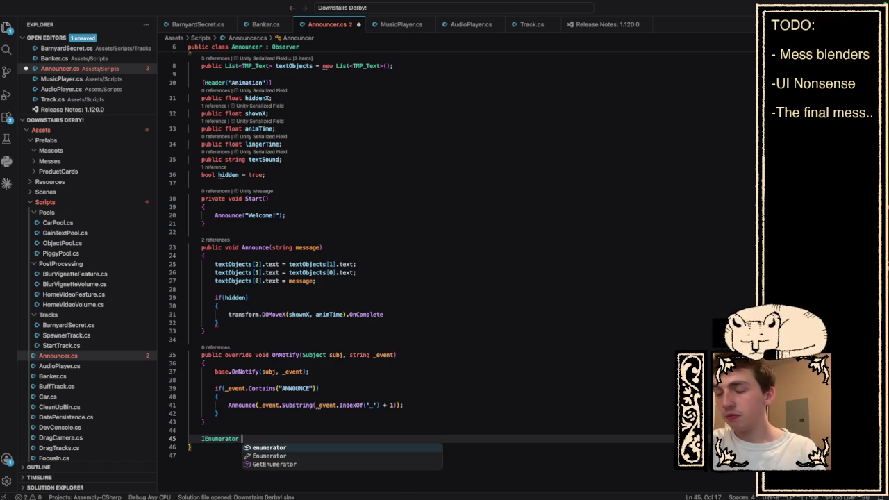
pyautogui.write('Hide()')
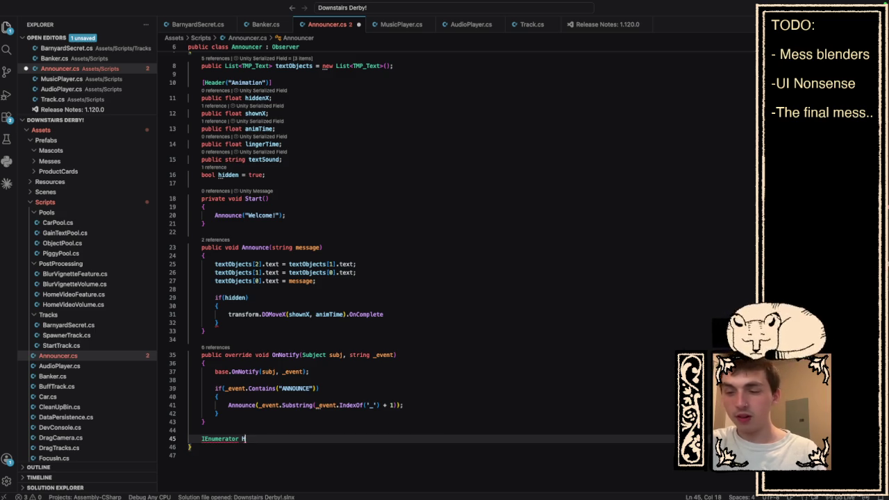
pyautogui.press('Return')
pyautogui.write('{')
pyautogui.press('Return')
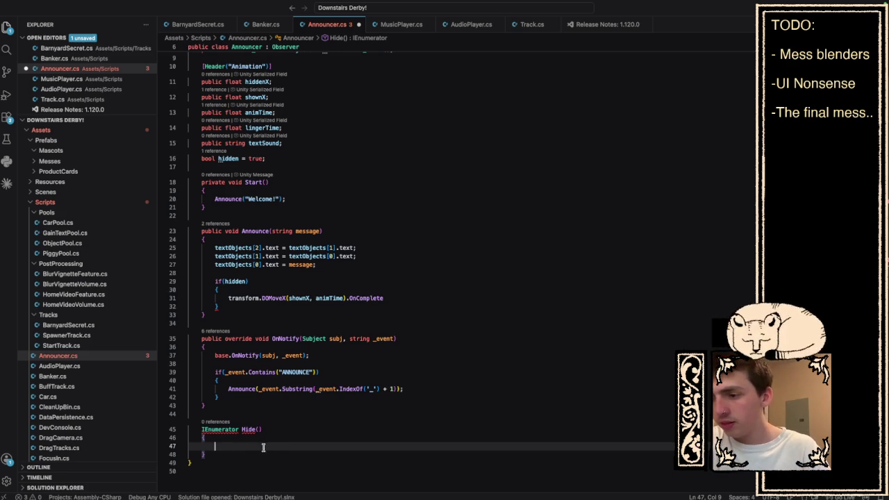
pyautogui.moveTo(189, 429); pyautogui.dragTo(207, 455)
pyautogui.press('BackSpace')
pyautogui.press('BackSpace')
pyautogui.press('BackSpace')
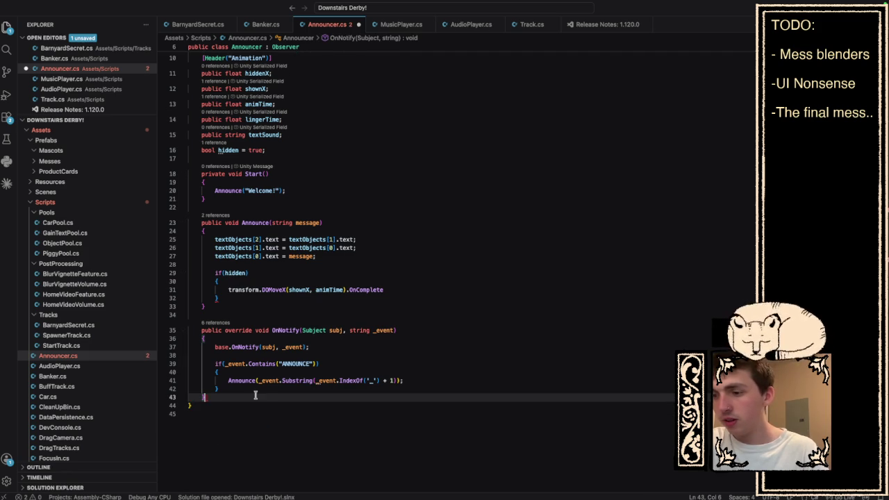
# - Declare a new float currentTime = 0 field below lingerTime
pyautogui.scroll(2, 318, 179)
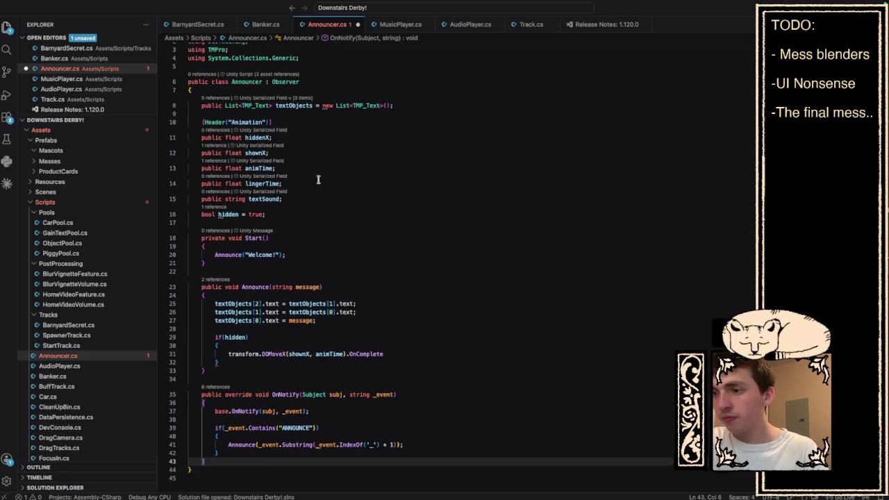
pyautogui.scroll(1, 318, 179)
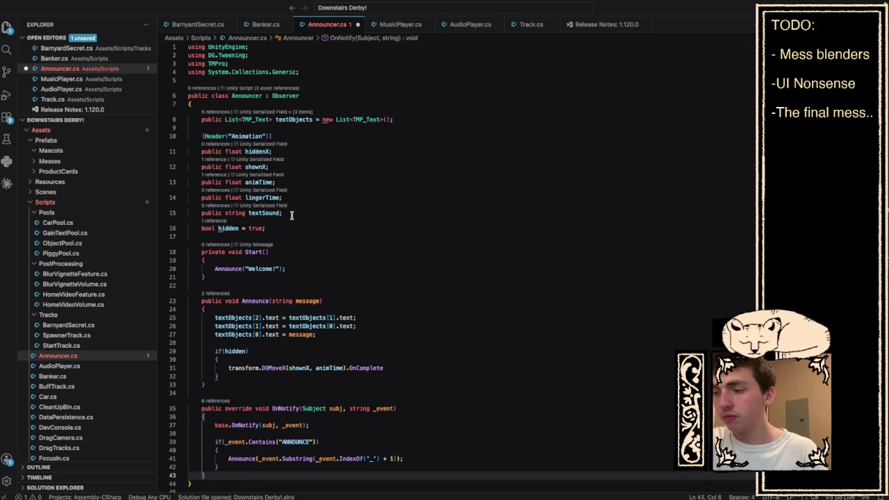
pyautogui.click(299, 198)
pyautogui.press('Return')
pyautogui.write('float current')
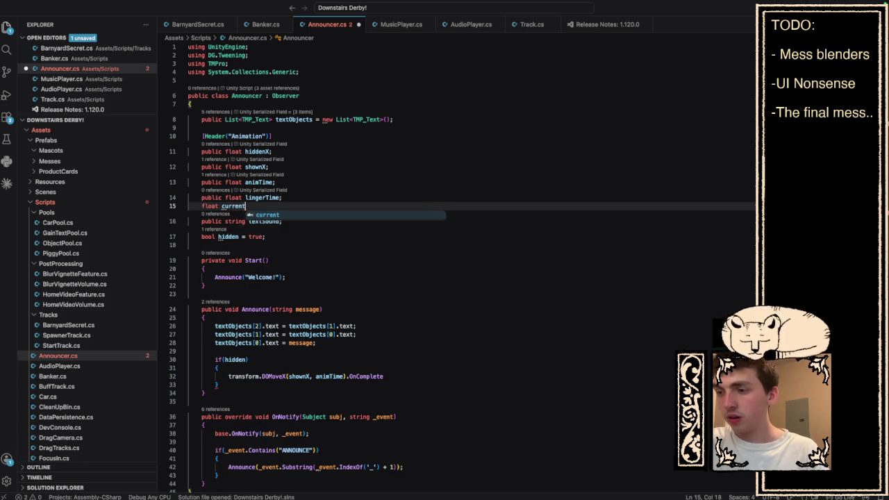
pyautogui.write('Time ')
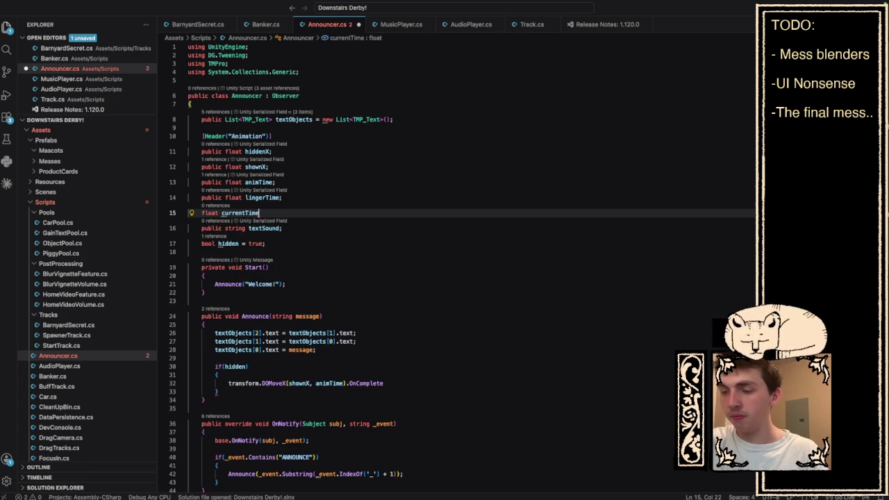
pyautogui.write('= 0;')
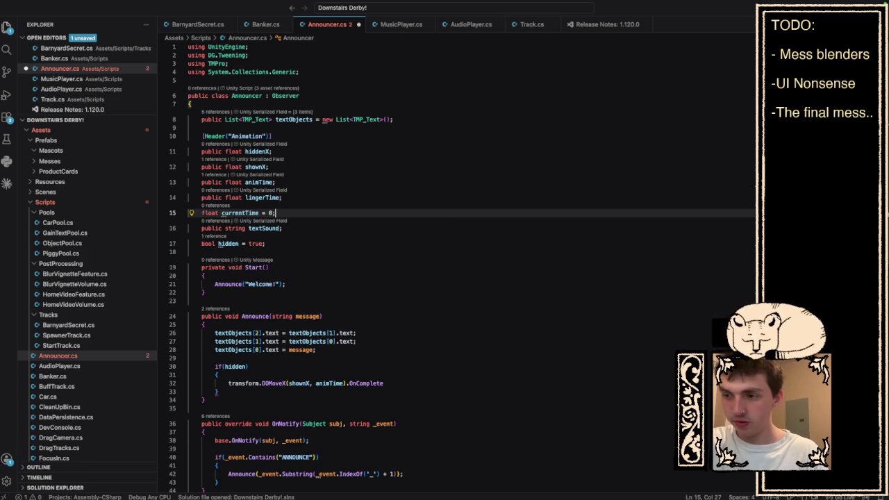
# - Start a () => lambda inside OnComplete, with the closing parenthesis and semicolon on a new line
pyautogui.scroll(-2, 330, 304)
pyautogui.click(400, 321)
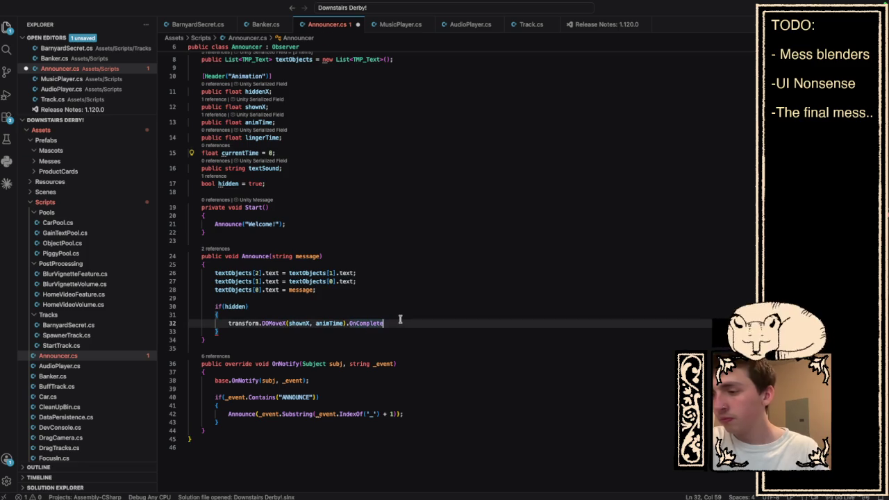
pyautogui.write('( ')
pyautogui.write('=>')
pyautogui.press('Return')
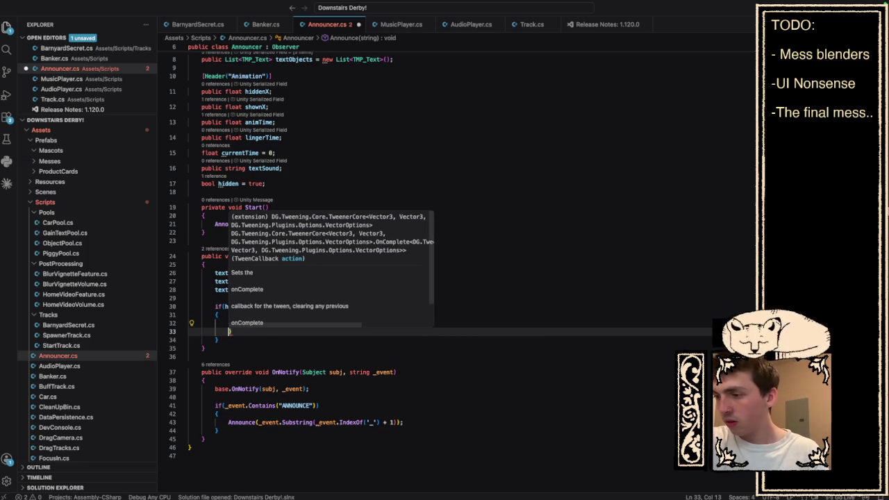
pyautogui.press('Right')
pyautogui.write(';')
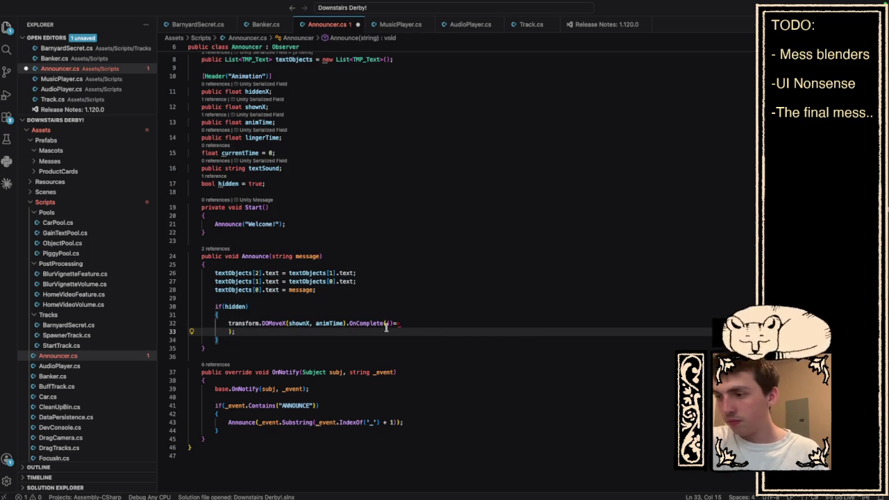
pyautogui.click(407, 323)
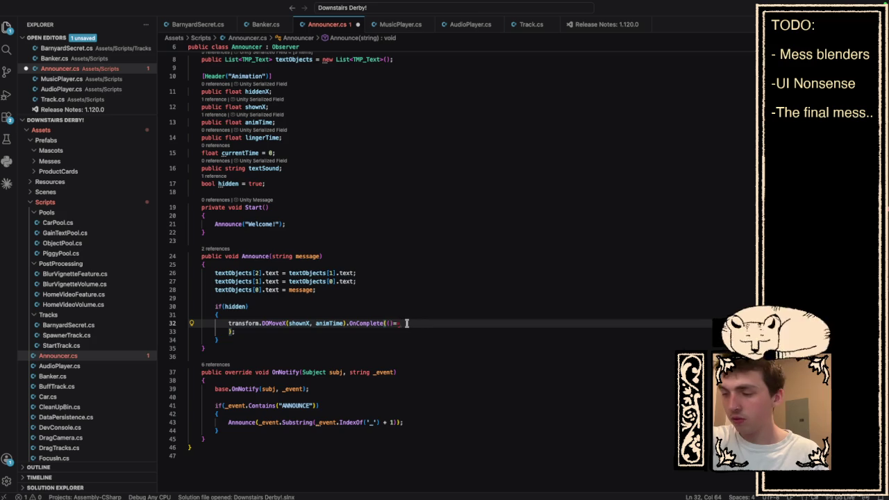
# - Fill the lambda body with hidden = false; and currentTime += lingerTime;
pyautogui.write('{')
pyautogui.press('Return')
pyautogui.press('Down')
pyautogui.press('Down')
pyautogui.press('Down')
pyautogui.click(324, 337)
pyautogui.write('hi')
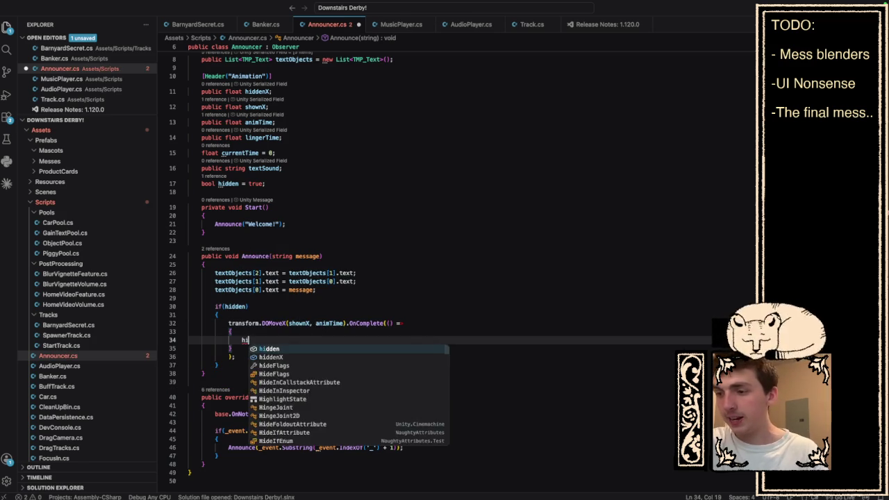
pyautogui.write('dden = false;')
pyautogui.press('Return')
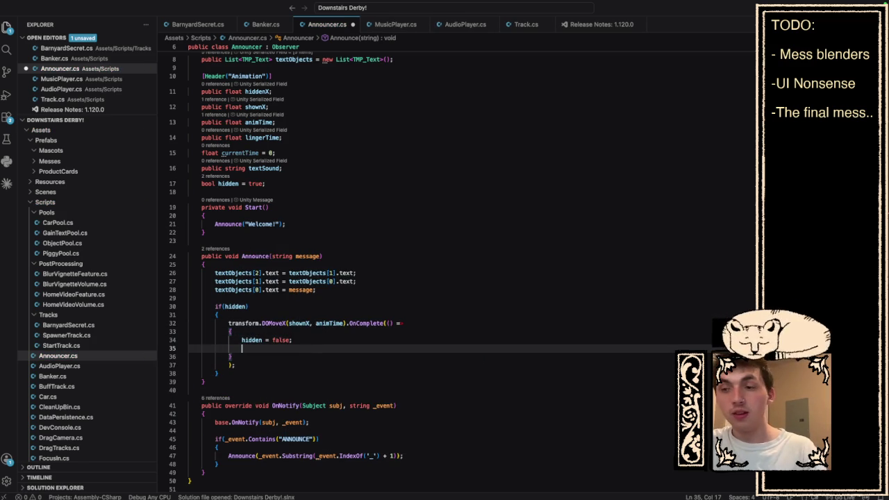
pyautogui.write('cur')
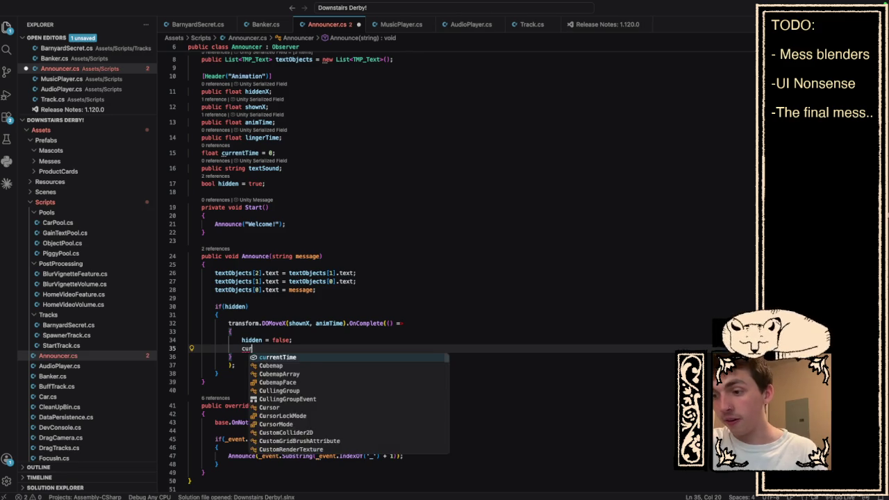
pyautogui.write('rentTime += l')
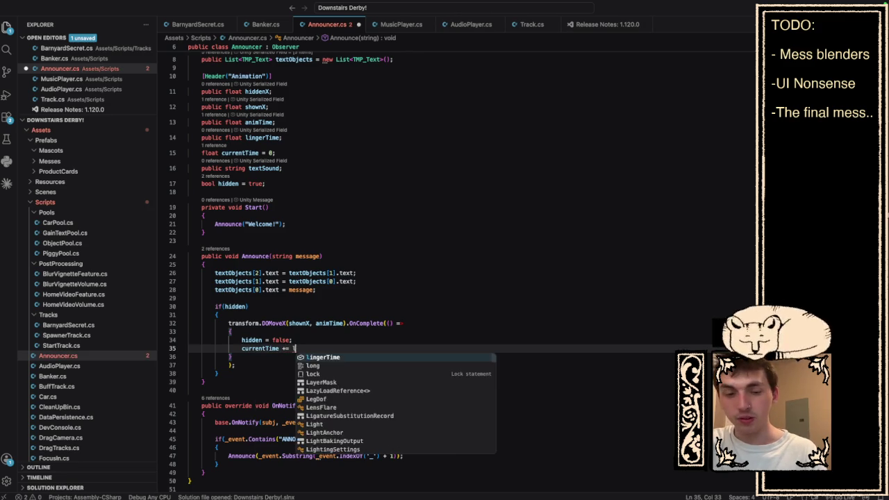
pyautogui.write('ingerTime;')
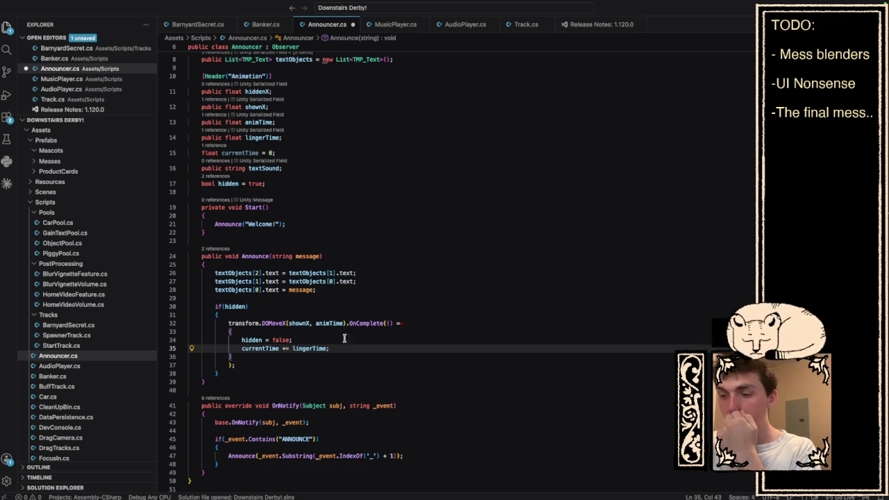
pyautogui.hotkey('shift', 'Up')
pyautogui.press('BackSpace')
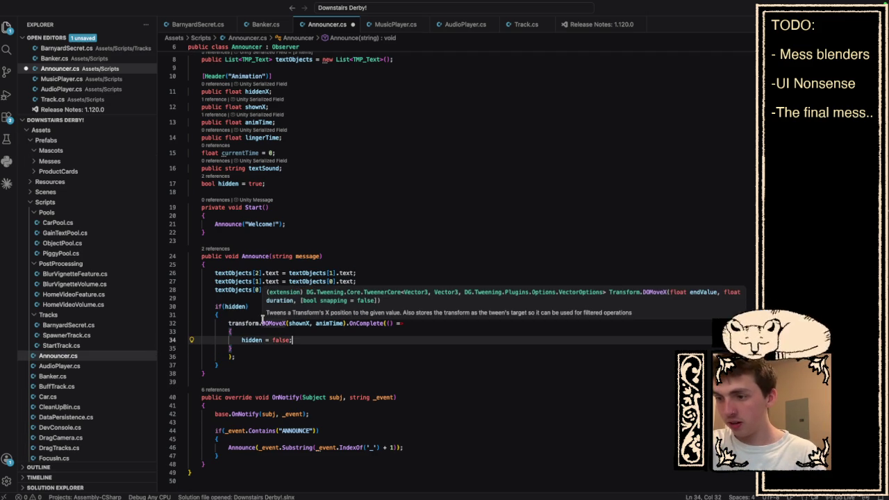
pyautogui.press('Return')
pyautogui.write('currentTime')
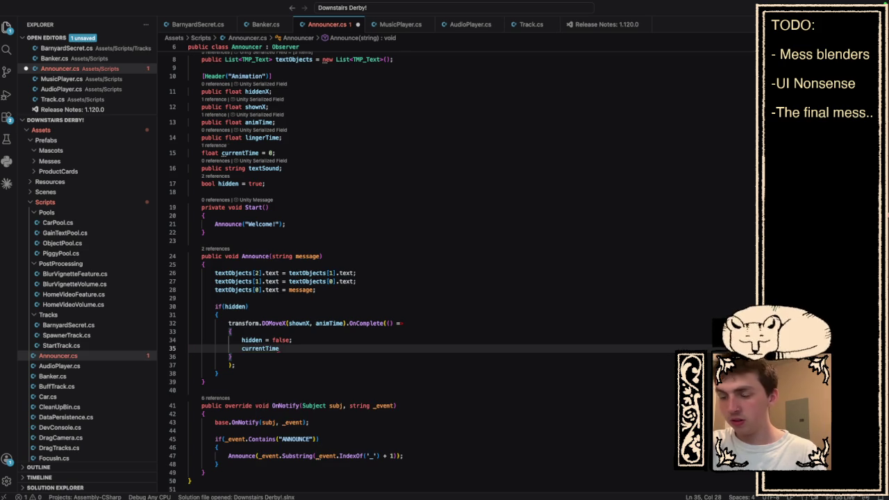
pyautogui.write('+= ling')
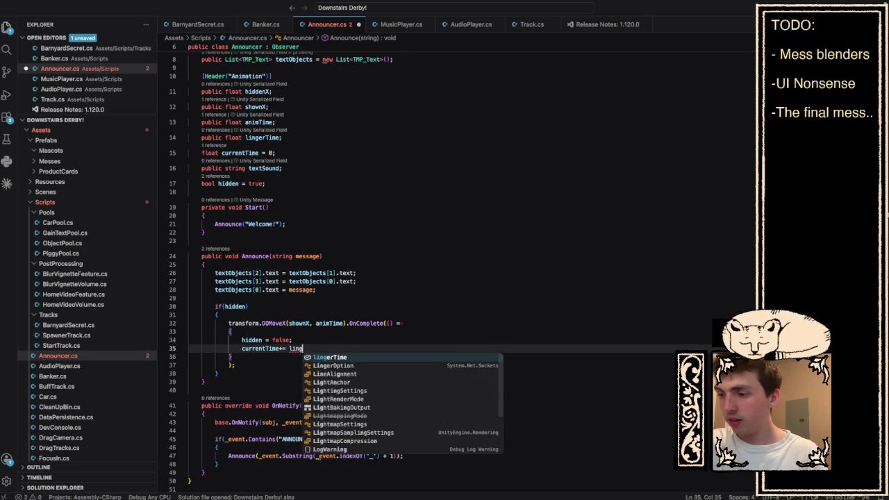
pyautogui.press('Tab')
pyautogui.write(';')
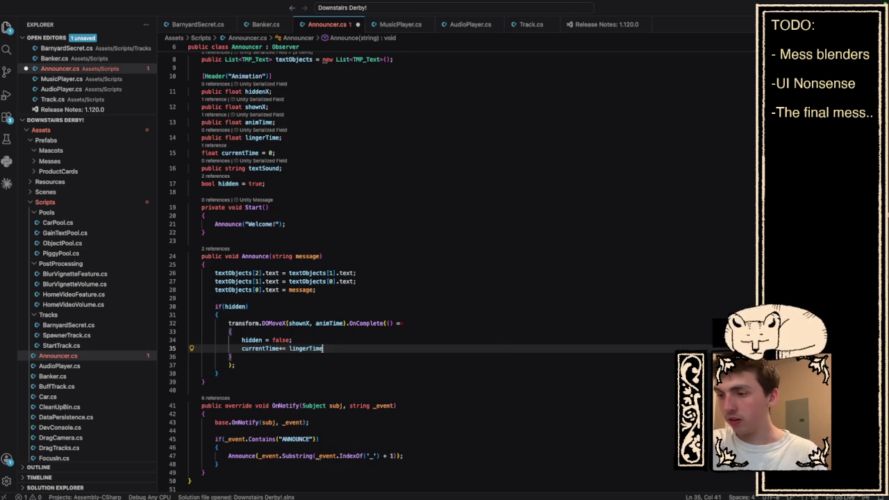
# - Add an else block after the if that also adds lingerTime to currentTime
pyautogui.click(246, 373)
pyautogui.press('Return')
pyautogui.write('else')
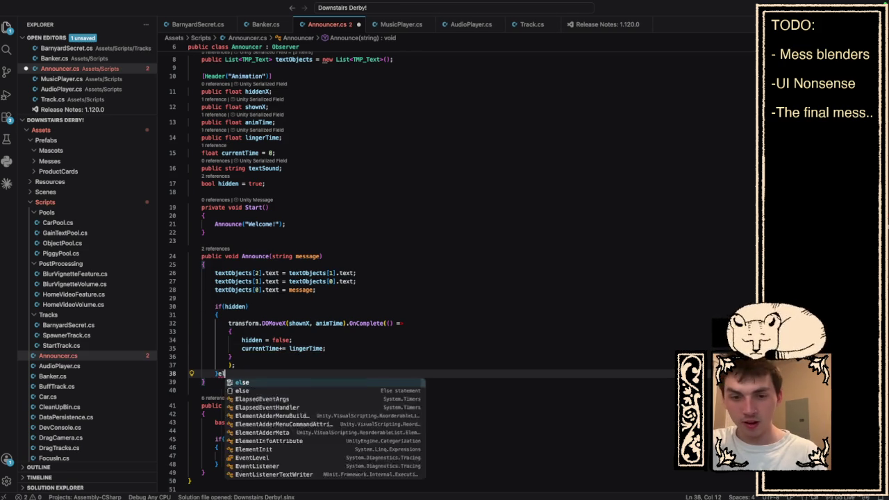
pyautogui.press('Return')
pyautogui.write('{')
pyautogui.press('Return')
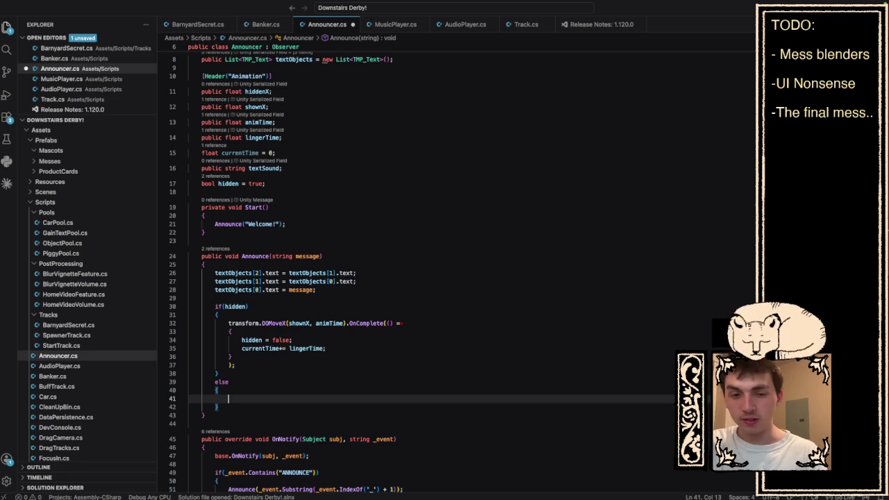
pyautogui.write('currentT')
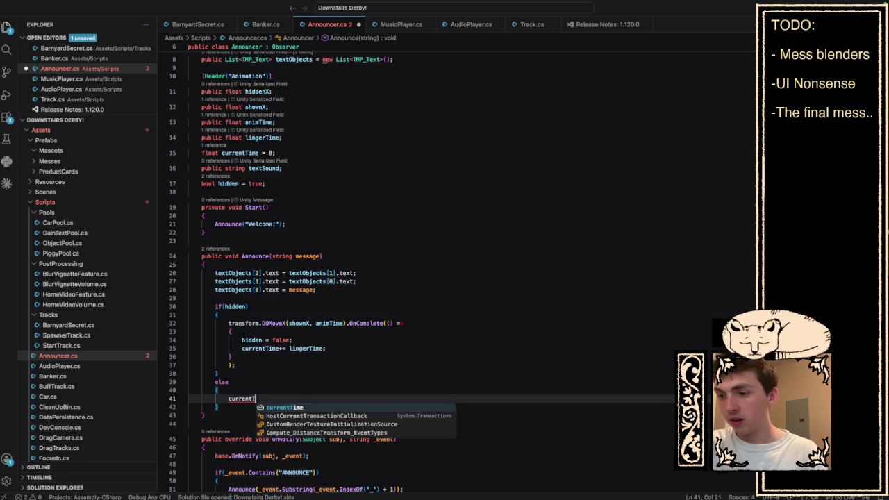
pyautogui.write('ime += linger')
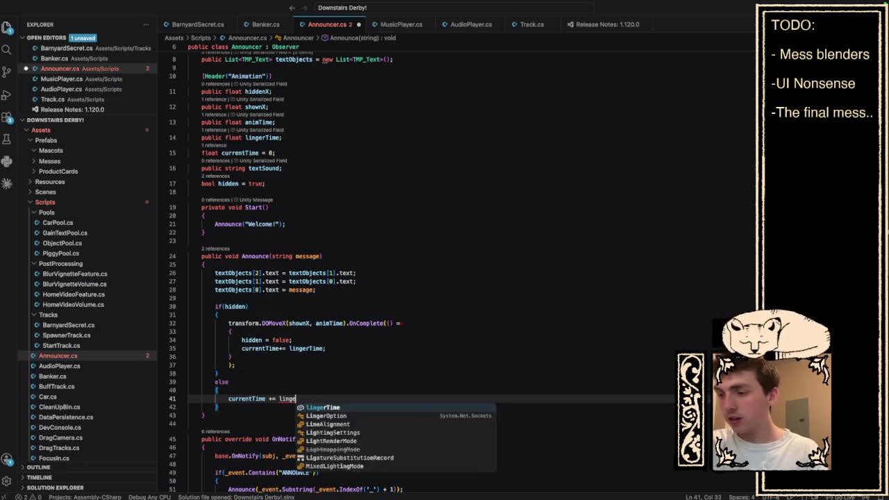
pyautogui.press('Tab')
# - Add an Update method below Start that runs currentTime -= Time.deltaTime;
pyautogui.write(';')
pyautogui.click(309, 234)
pyautogui.press('Return')
pyautogui.press('Return')
pyautogui.write('Update')
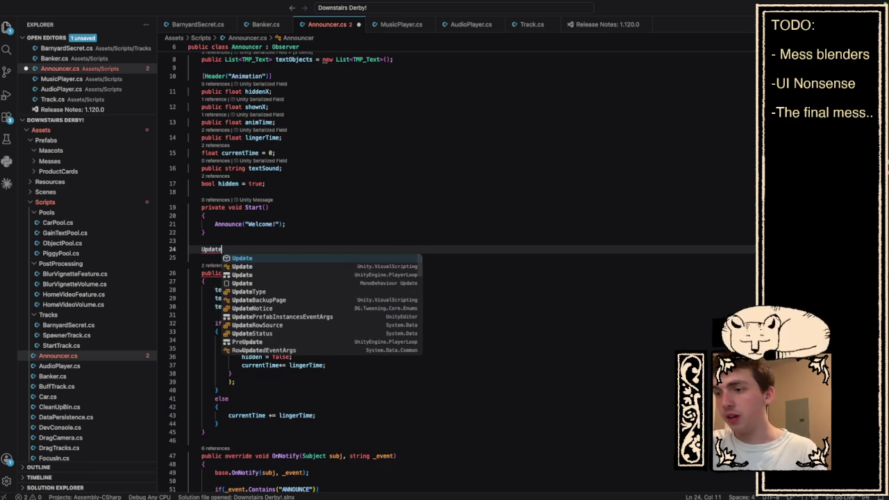
pyautogui.press('Return')
pyautogui.scroll(-2, 303, 312)
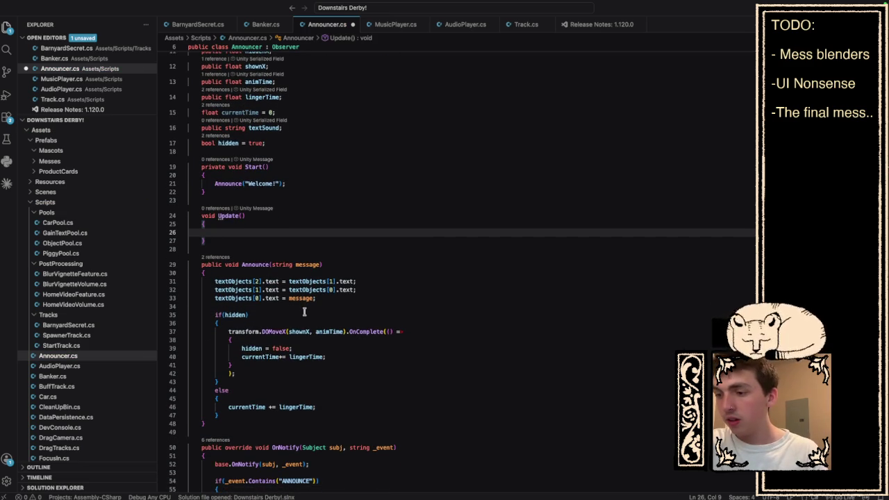
pyautogui.write('currentTime ')
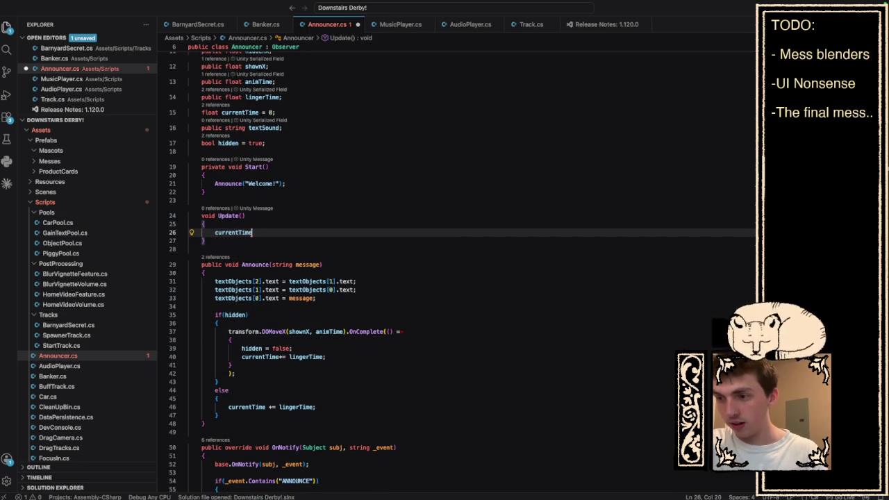
pyautogui.write('-= T')
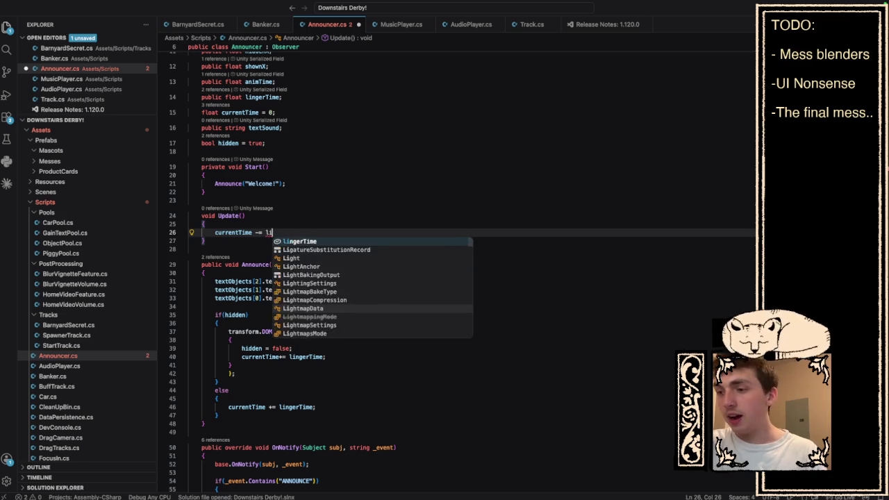
pyautogui.press('Escape')
pyautogui.write('ime.de')
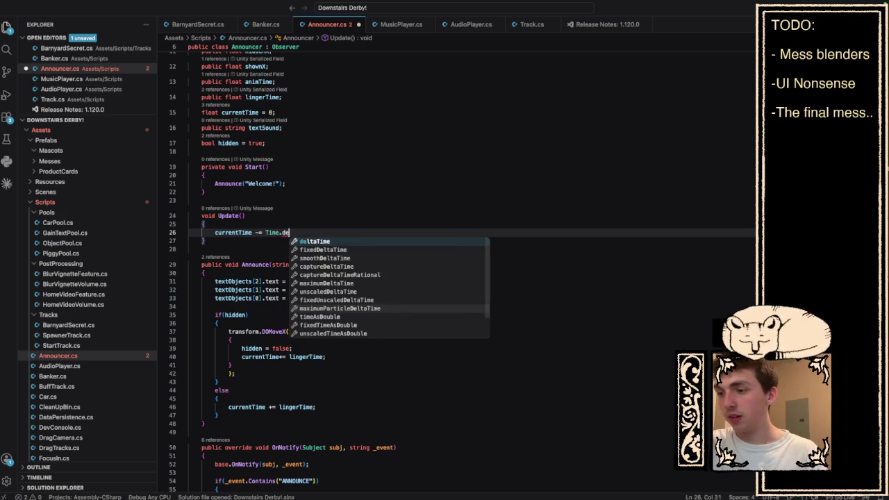
pyautogui.press('Tab')
pyautogui.write(';')
pyautogui.press('Return')
# - Add an if (currentTime <= 0) block resetting currentTime to 0 and setting hidden = true
pyautogui.write('if')
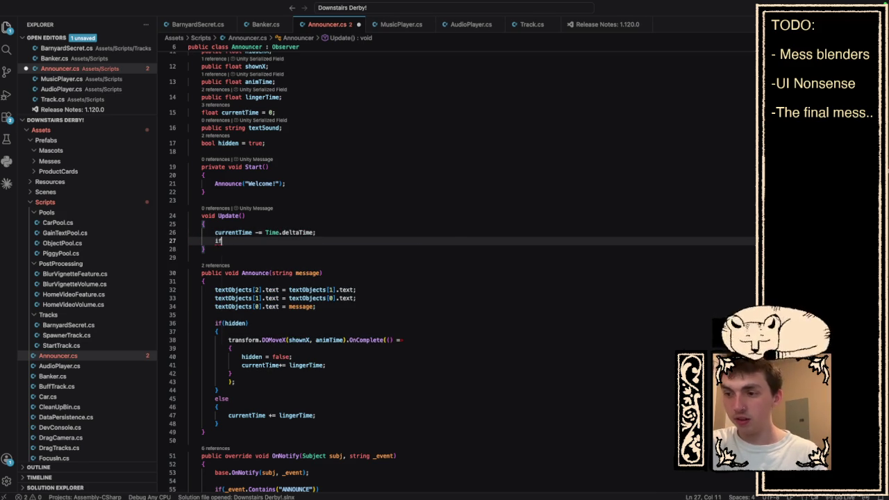
pyautogui.write('(curr')
pyautogui.press('Tab')
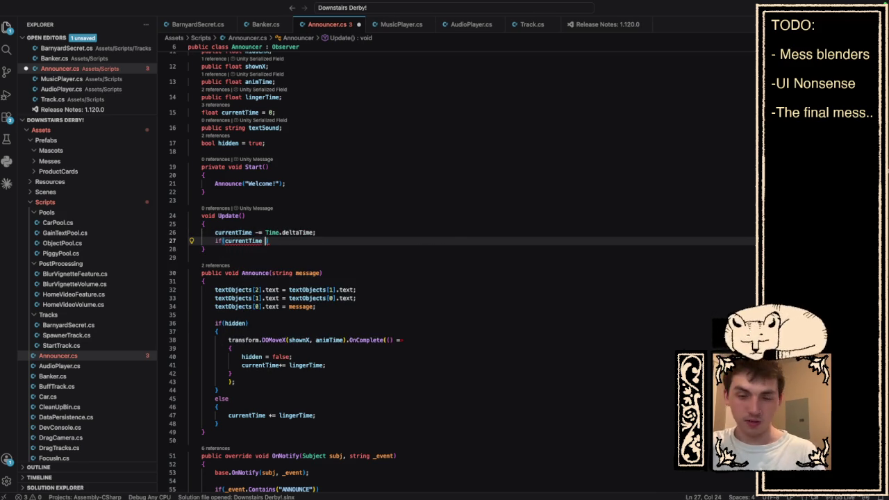
pyautogui.write('= 0)')
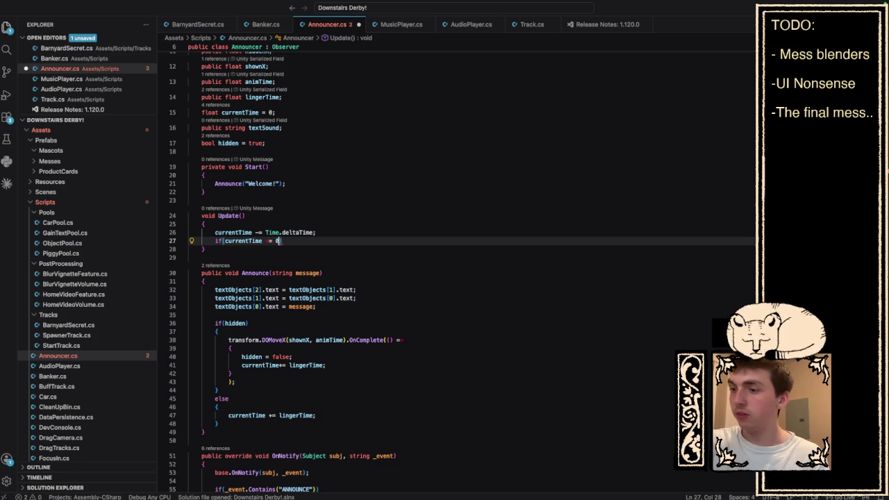
pyautogui.press('Return')
pyautogui.write('{')
pyautogui.press('Return')
pyautogui.write('current')
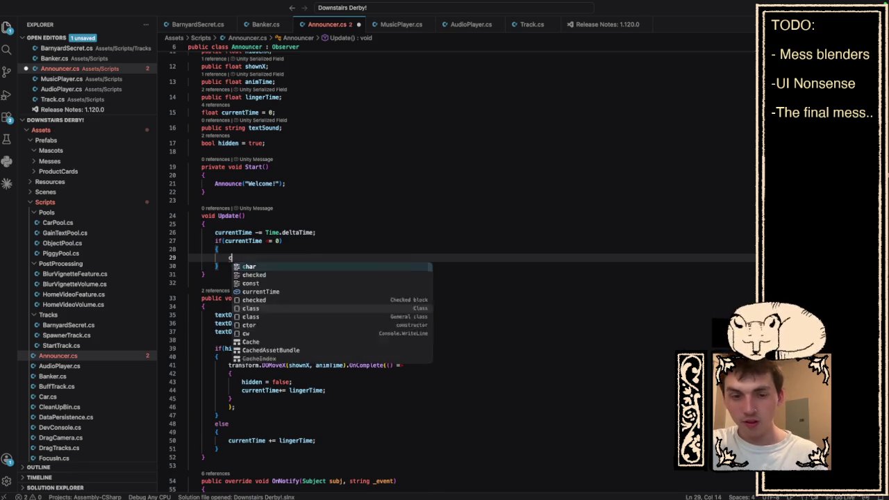
pyautogui.press('Tab')
pyautogui.write('0;')
pyautogui.press('Return')
pyautogui.write('hi')
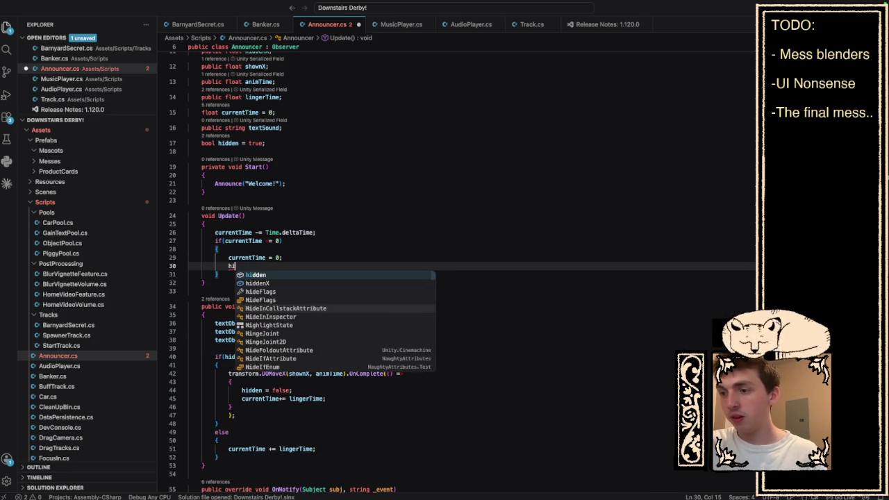
pyautogui.write('dden = true;')
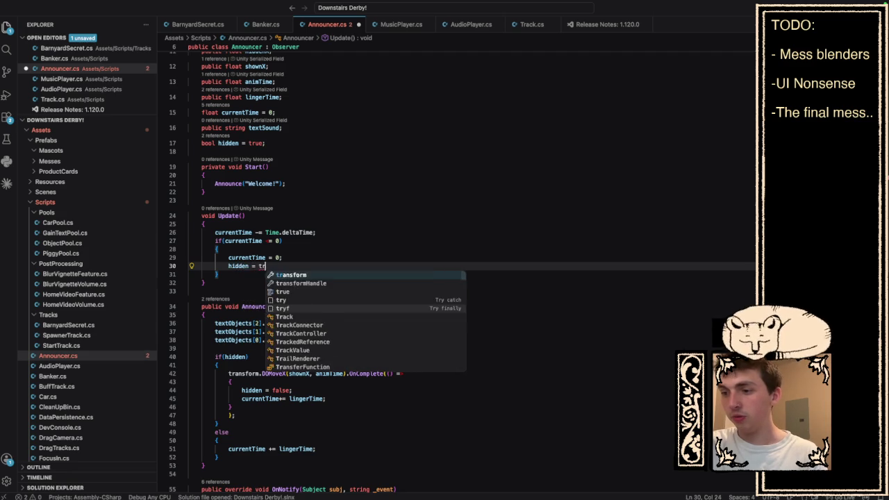
pyautogui.press('Return')
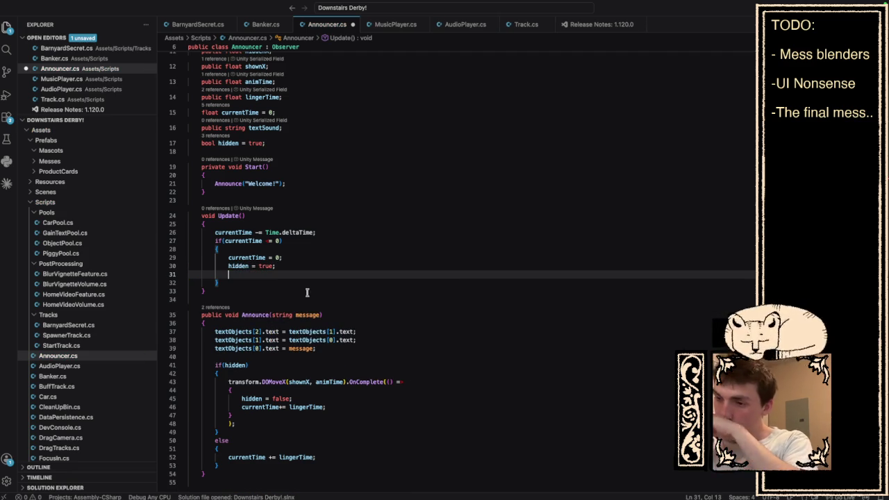
pyautogui.moveTo(289, 266)
pyautogui.mouseDown()
pyautogui.moveTo(165, 266)
pyautogui.moveTo(141, 255)
pyautogui.moveTo(300, 258)
pyautogui.moveTo(222, 270)
pyautogui.moveTo(228, 266)
pyautogui.mouseUp()
# - Wrap the reset in an if(!hidden) block that sets hidden = true
pyautogui.write('if(!')
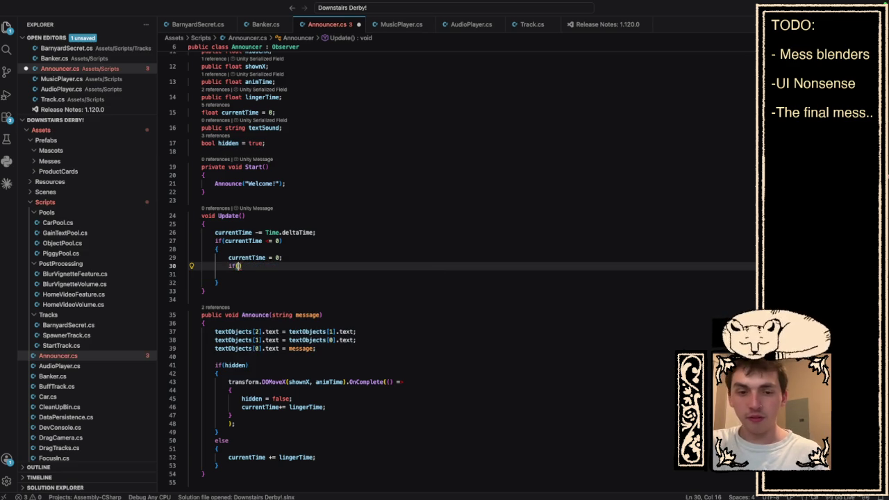
pyautogui.write('hidden')
pyautogui.press('Right')
pyautogui.press('Return')
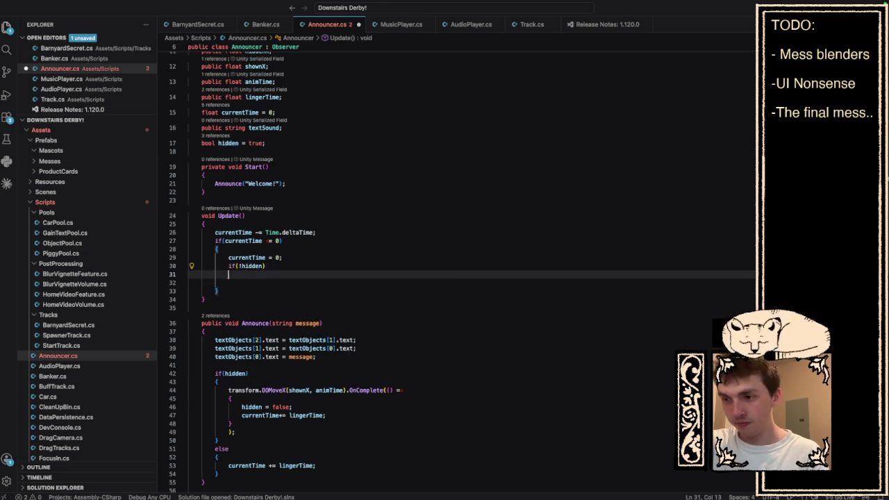
pyautogui.write('{')
pyautogui.press('Return')
pyautogui.write('hidden = t')
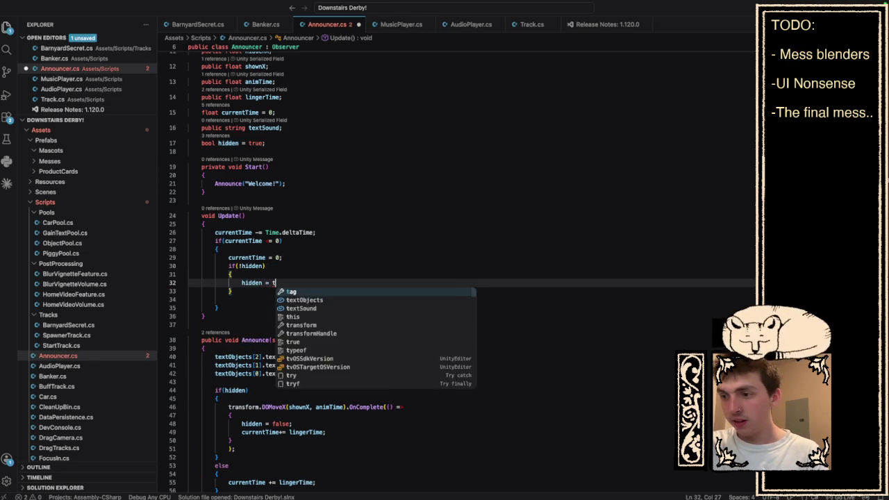
pyautogui.write('rue;')
pyautogui.press('Return')
# - Add transform.DOMoveX(hiddenX, animTime);, delete the leftover blank line, and switch to Photoshop
pyautogui.write('transf')
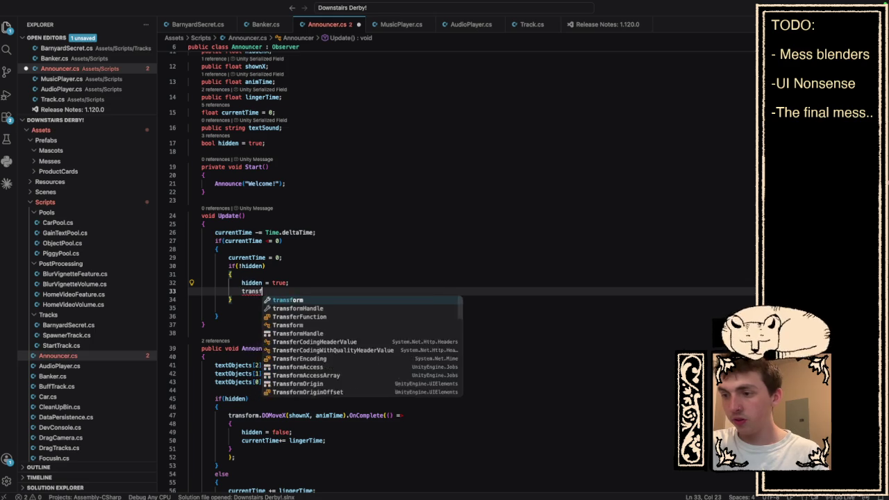
pyautogui.write('orm.DoMov')
pyautogui.press('Tab')
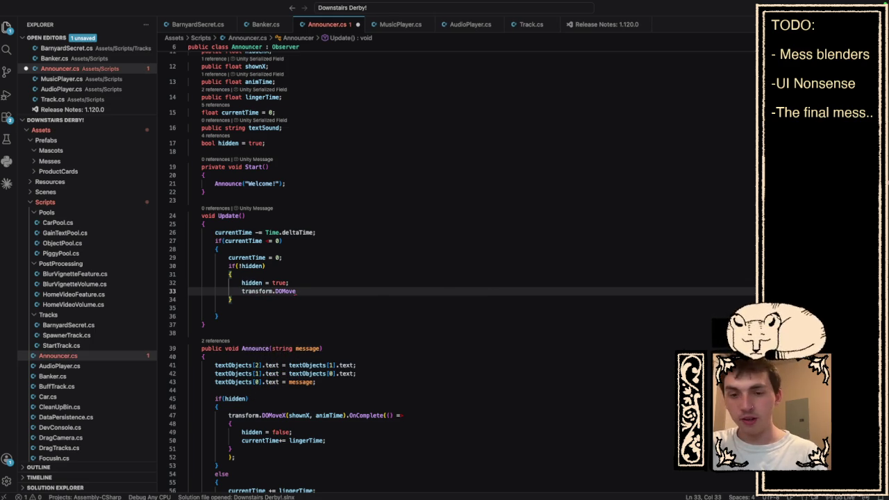
pyautogui.write('X(')
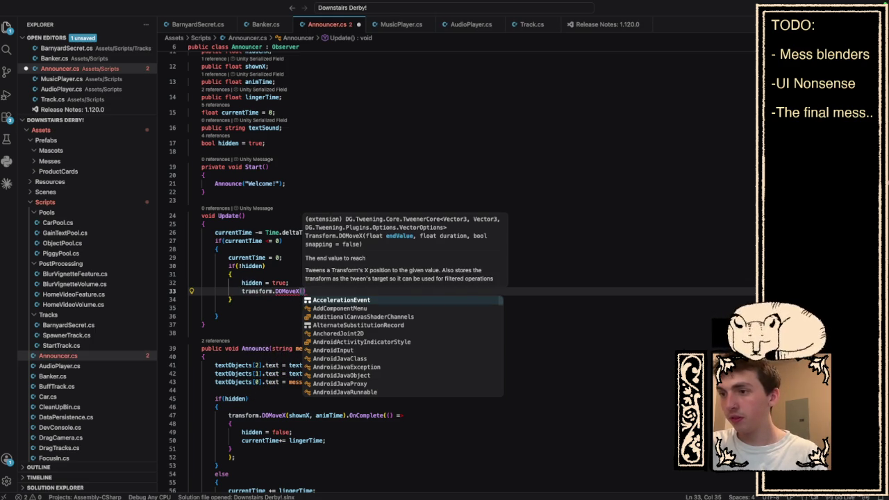
pyautogui.scroll(2, 254, 203)
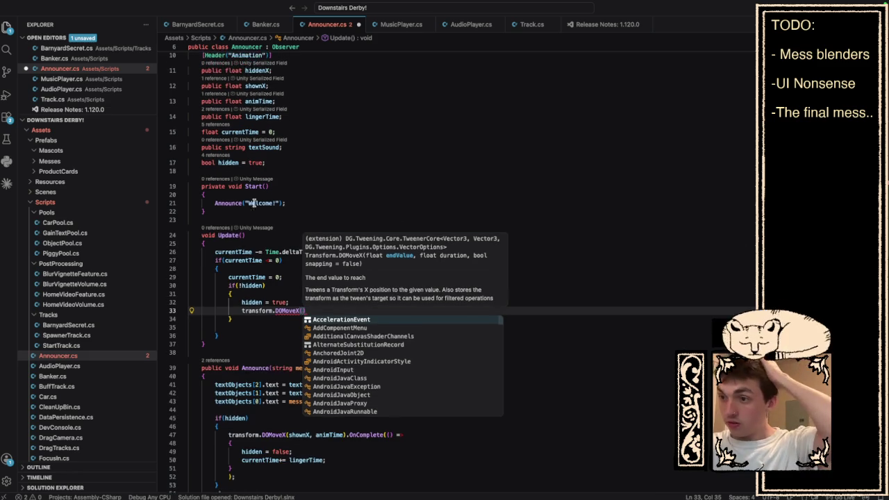
pyautogui.write('hi')
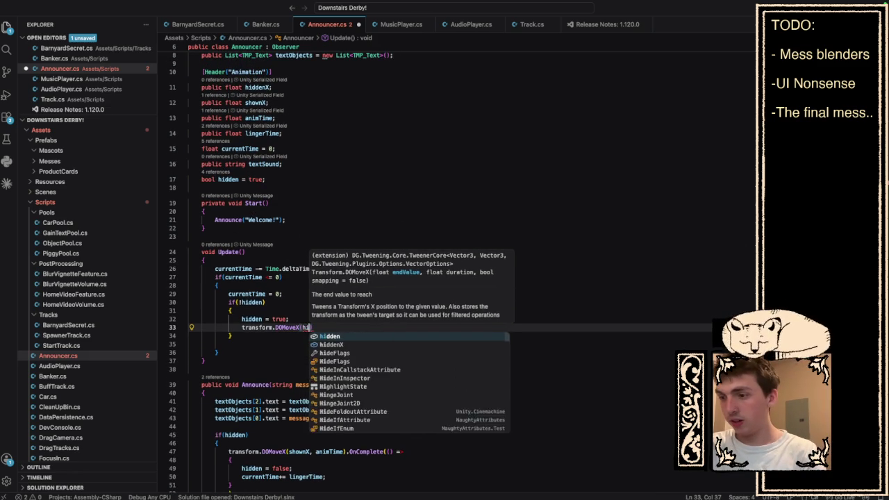
pyautogui.write('ddenX, animTime')
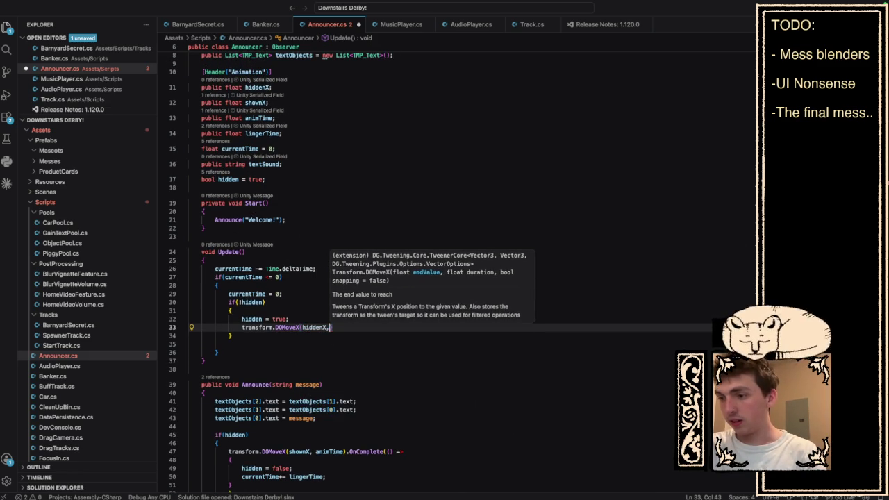
pyautogui.write(');')
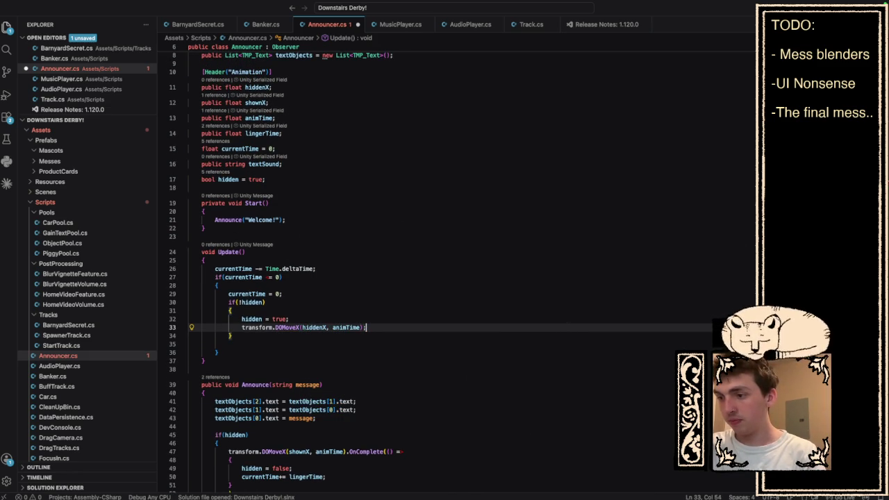
pyautogui.click(221, 345)
pyautogui.press('BackSpace')
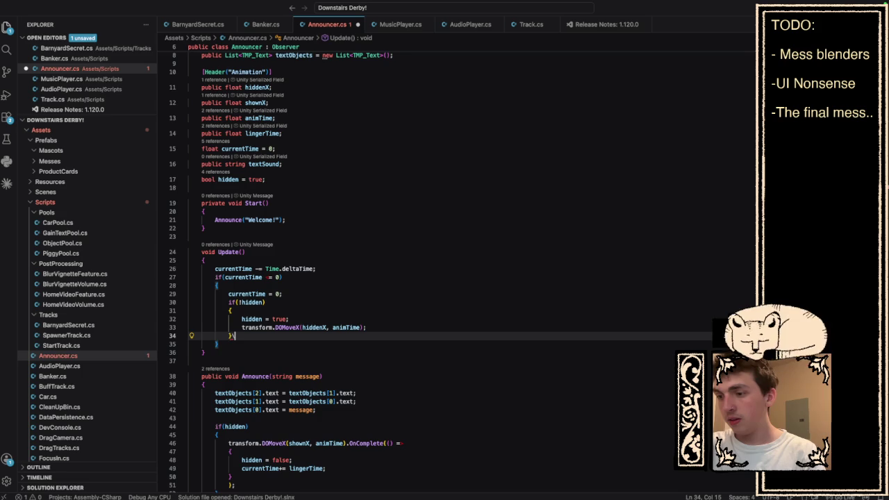
pyautogui.scroll(-3, 208, 367)
pyautogui.scroll(-2, 208, 367)
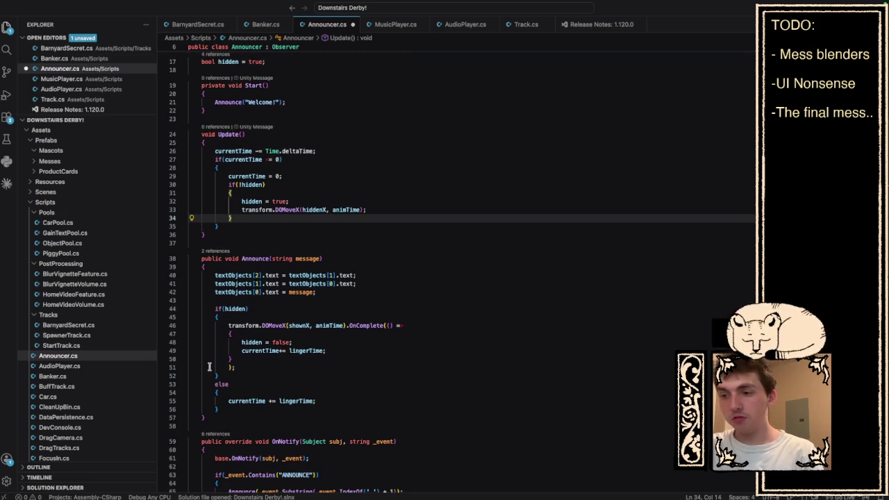
pyautogui.hotkey('ctrl', 'Left')
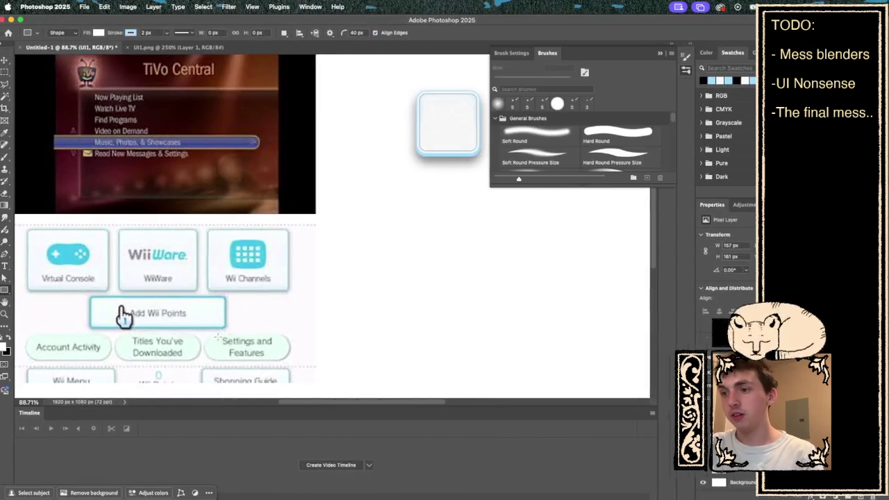
# - Move from the Photoshop desktop over toward the Unity editor's Game view
pyautogui.hotkey('ctrl', 'Right')
pyautogui.hotkey('ctrl', 'Right')
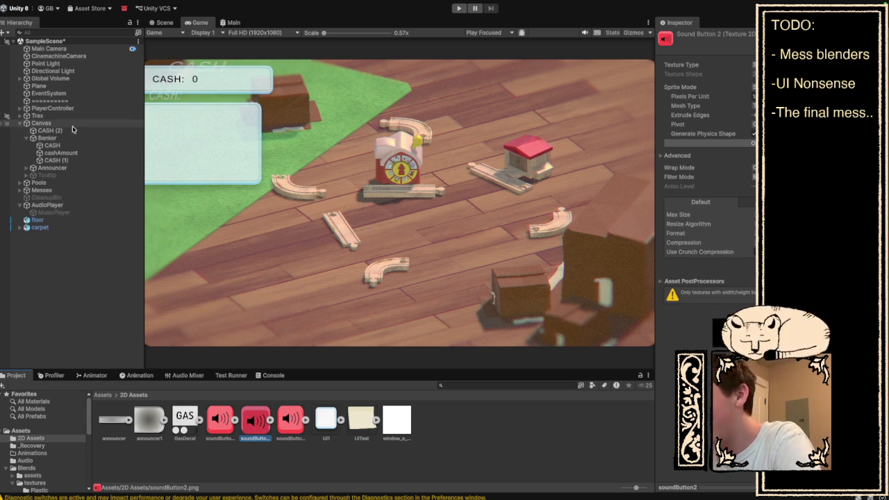
# - Select Canvas > Announcer and change its Rect Transform Pos X to push it mostly off-screen left
pyautogui.click(70, 124)
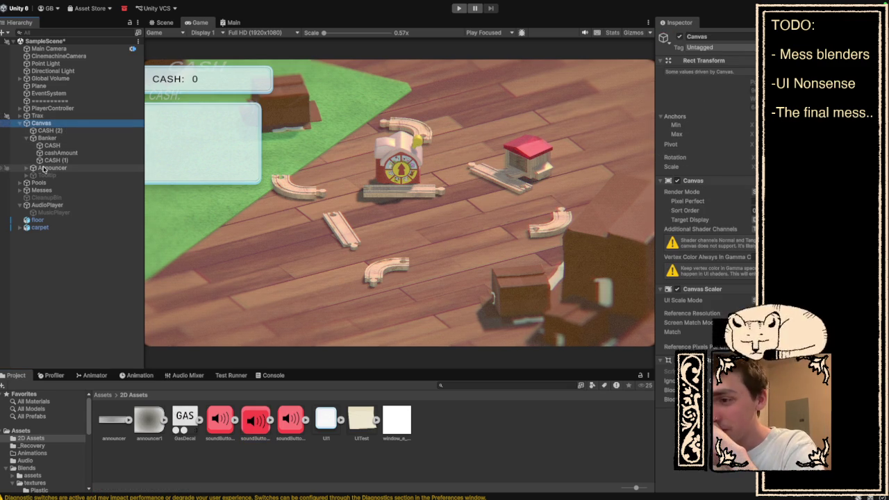
pyautogui.click(44, 169)
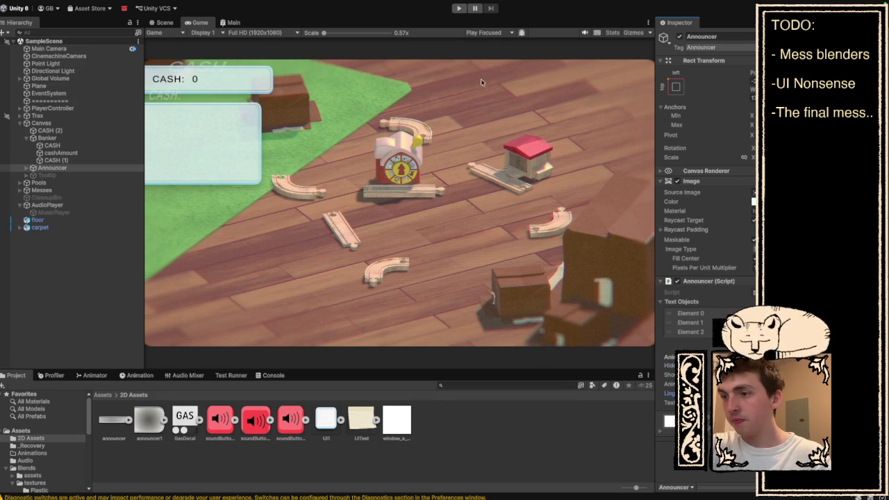
pyautogui.click(752, 81)
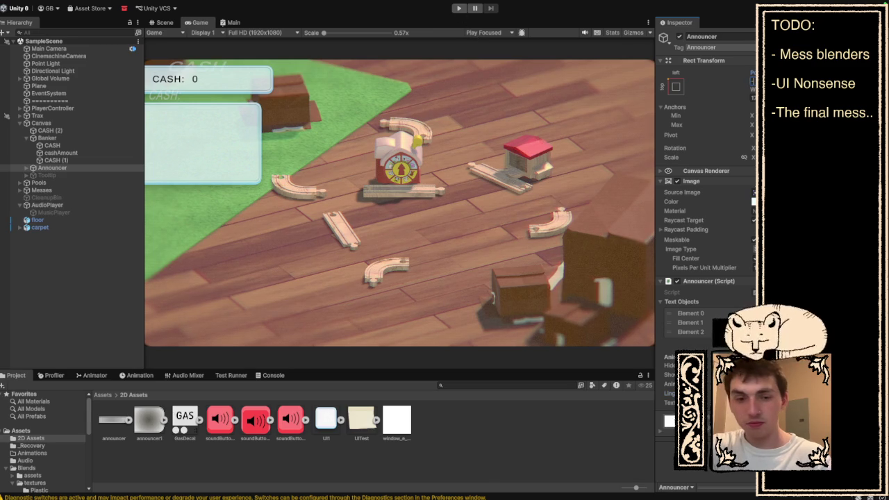
pyautogui.press('Return')
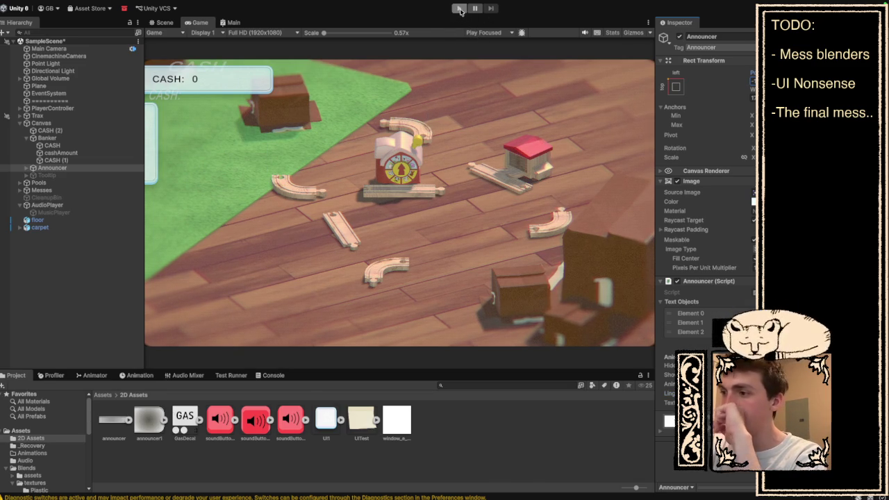
# - Play and stop the scene twice, watching the Welcome! panel slide in and back out
pyautogui.click(460, 9)
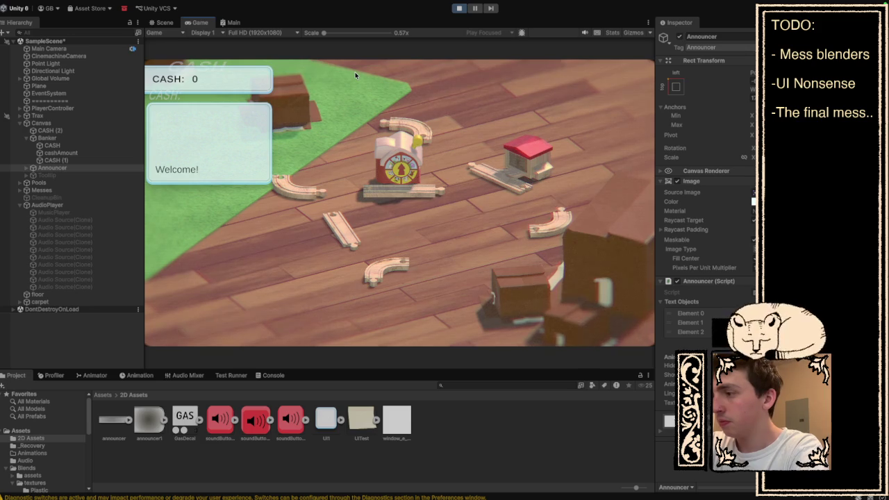
pyautogui.click(458, 9)
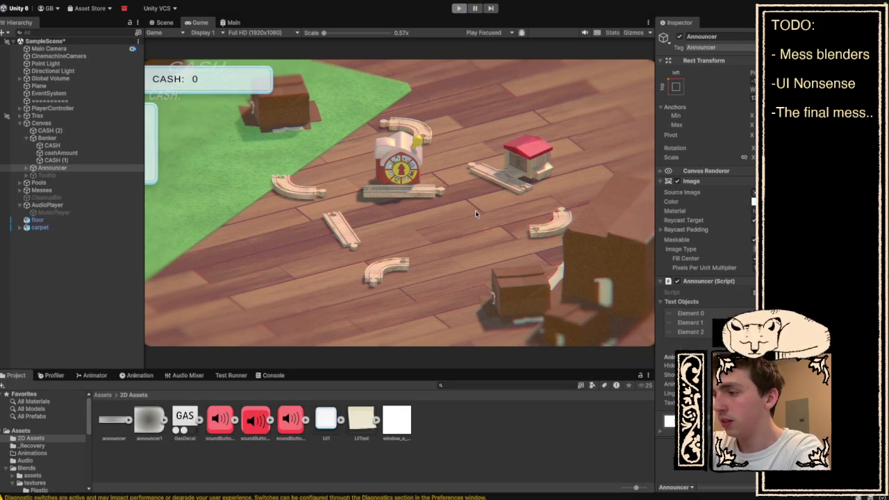
pyautogui.click(457, 9)
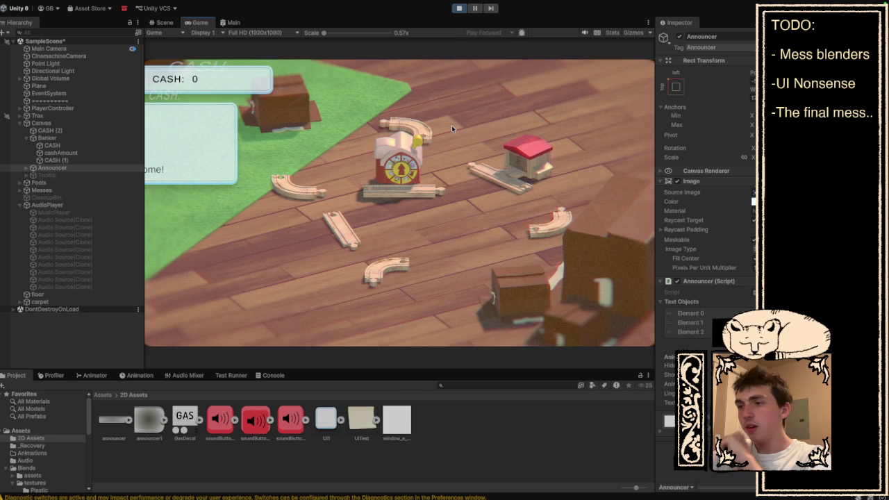
pyautogui.click(457, 8)
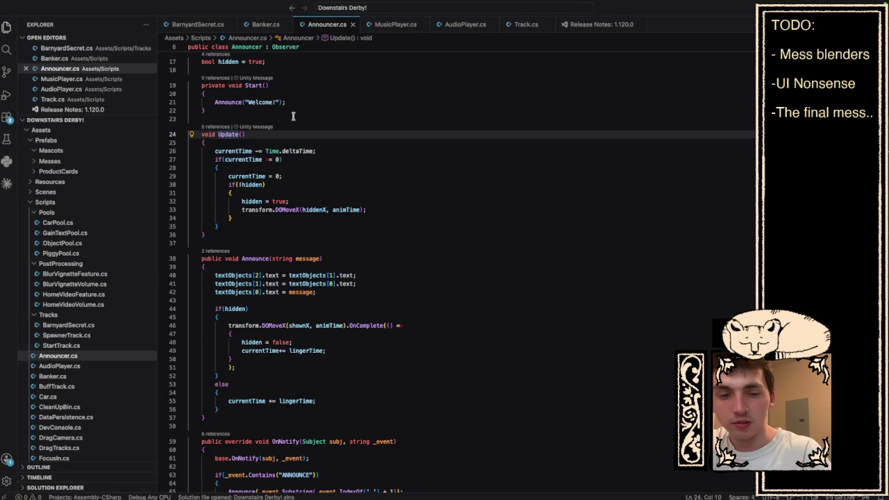
# - Rename Update to FixedUpdate on line 24, check the DOMoveX tween, and return to Unity
pyautogui.write('Fixed')
pyautogui.scroll(-3, 403, 260)
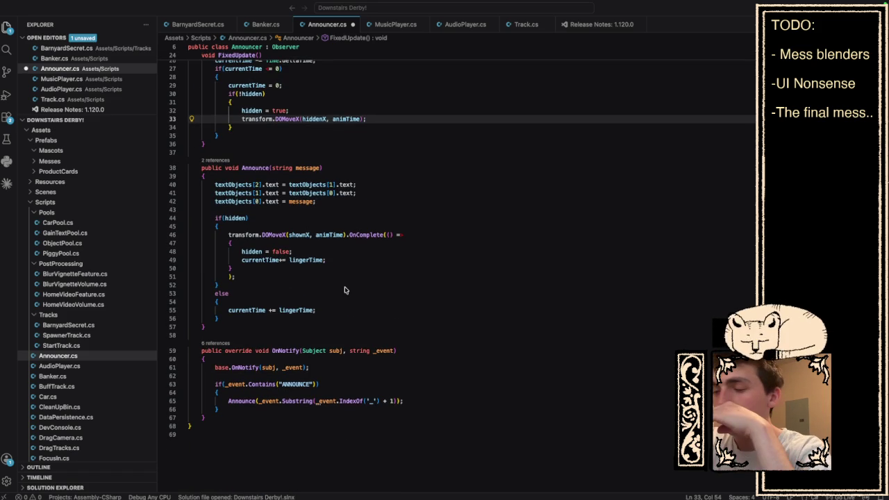
pyautogui.click(433, 276)
pyautogui.scroll(2, 432, 277)
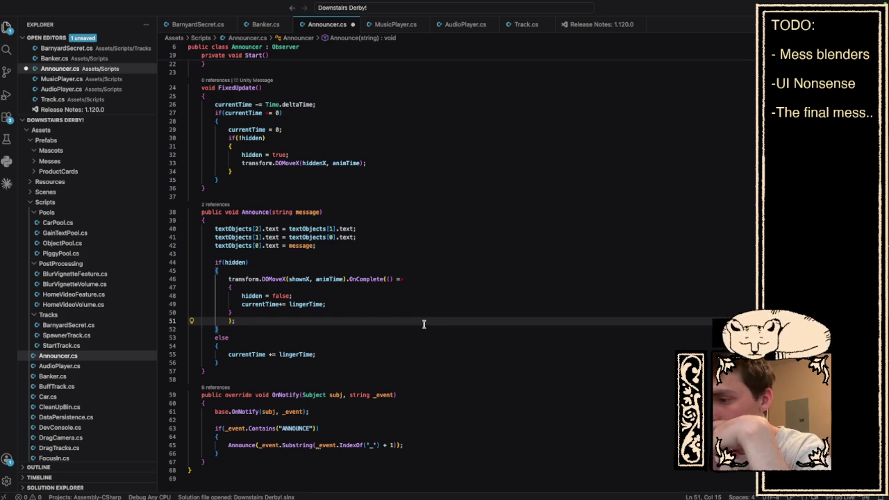
pyautogui.moveTo(277, 279)
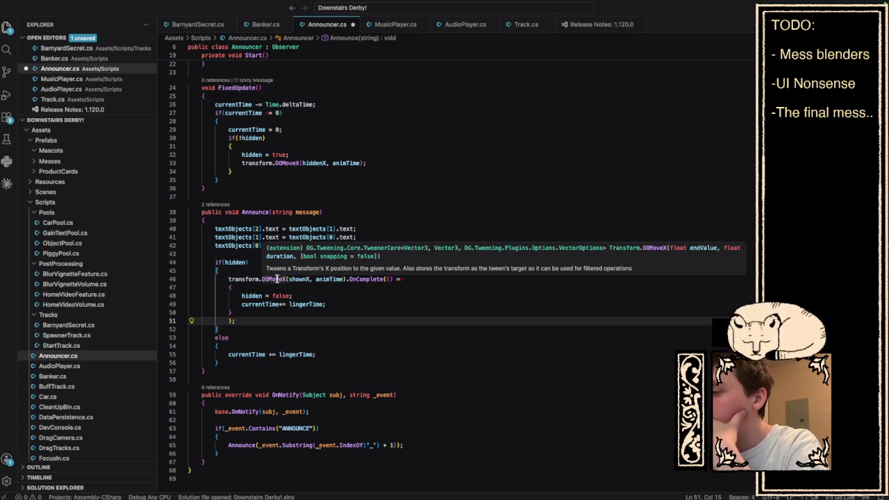
pyautogui.press('super+Tab')
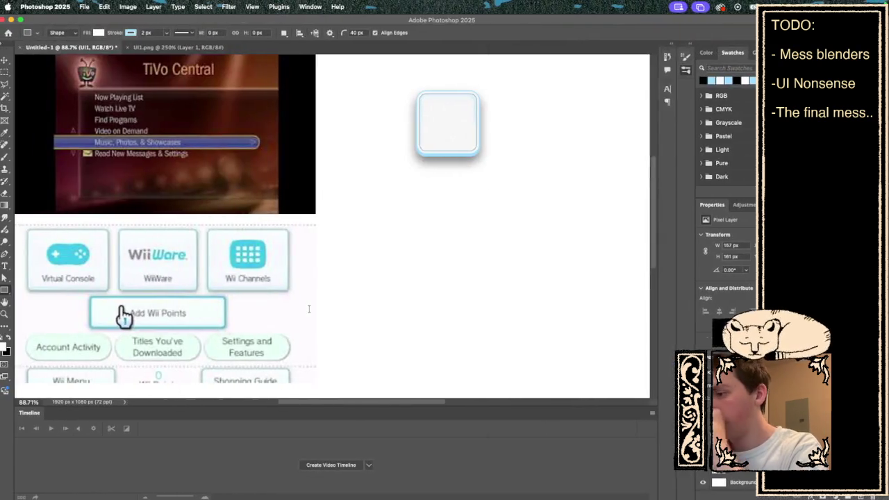
pyautogui.hotkey('ctrl', 'Right')
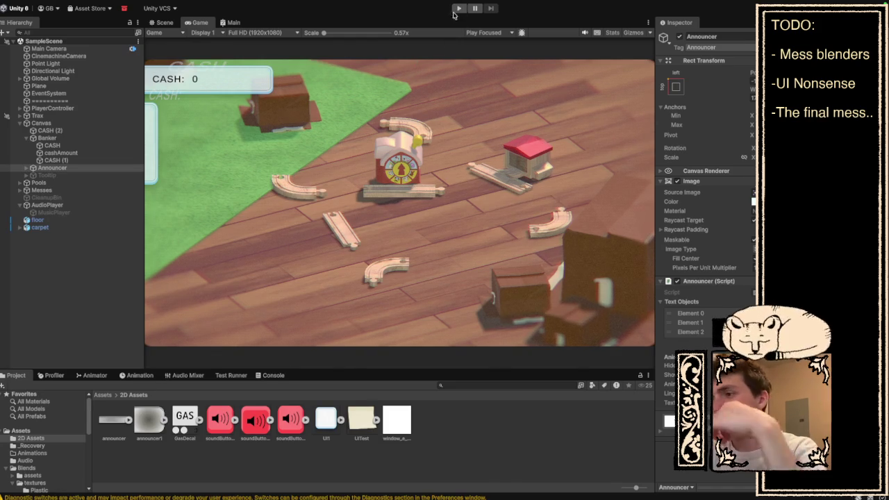
# - Play-test the Welcome! and control-hint messages, tweak the Announcer's Rect Transform, then replay
pyautogui.moveTo(472, 3)
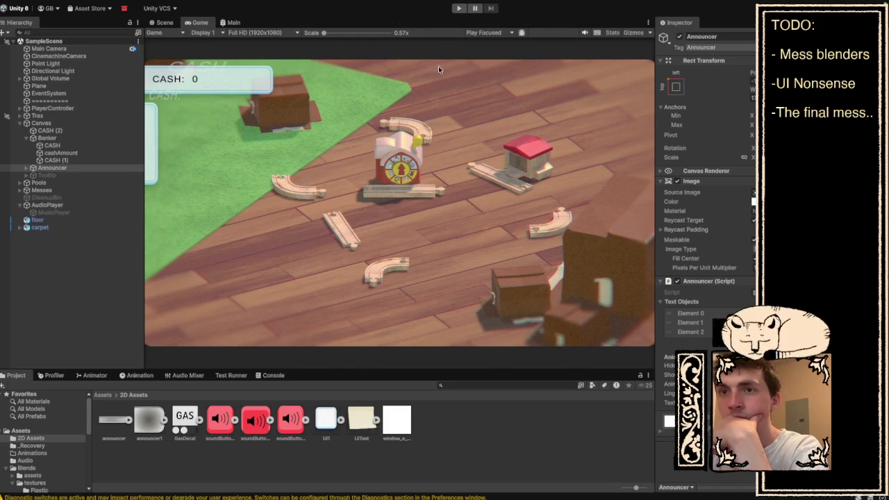
pyautogui.click(459, 8)
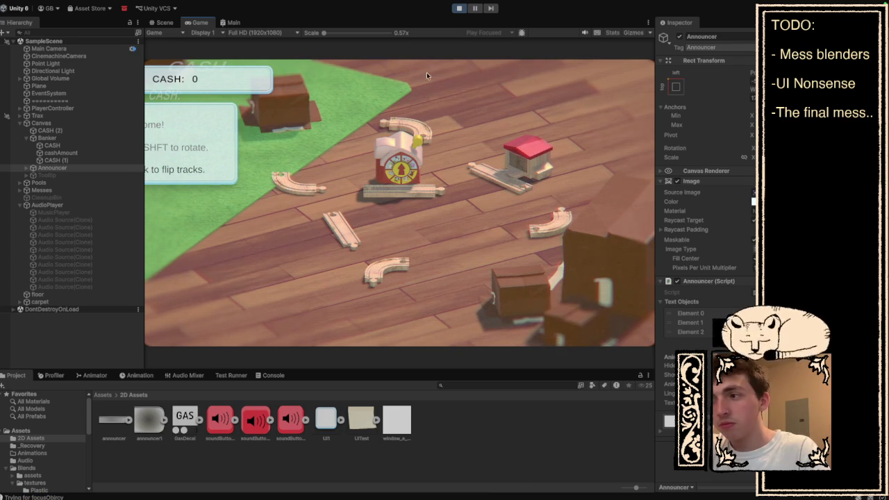
pyautogui.click(460, 10)
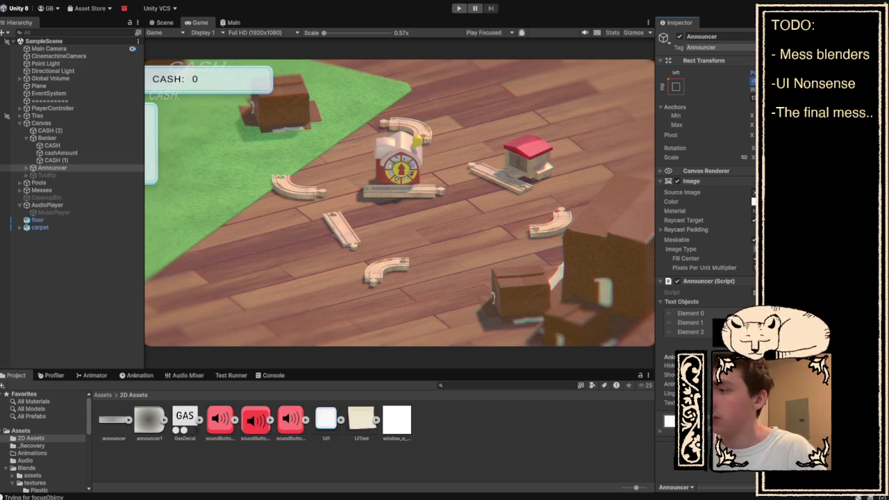
pyautogui.press('Return')
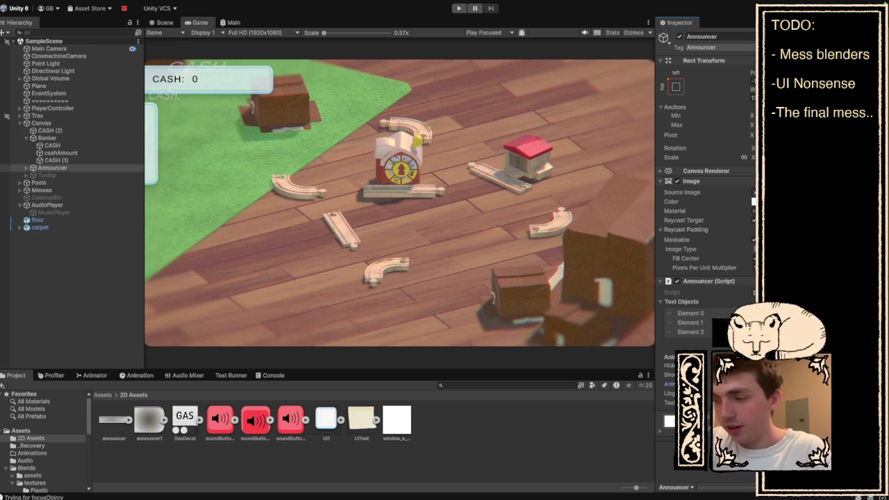
pyautogui.click(460, 9)
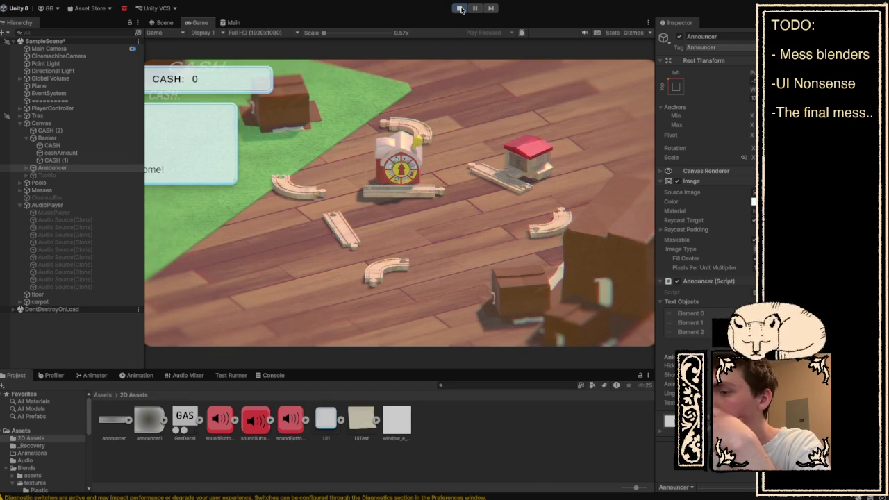
# - Restart the game and reposition a curved track piece and the clock station
pyautogui.click(460, 8)
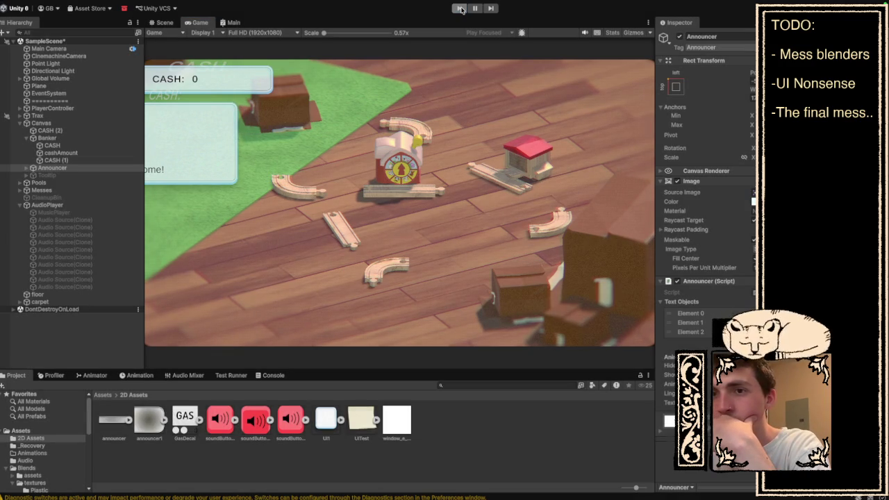
pyautogui.click(458, 9)
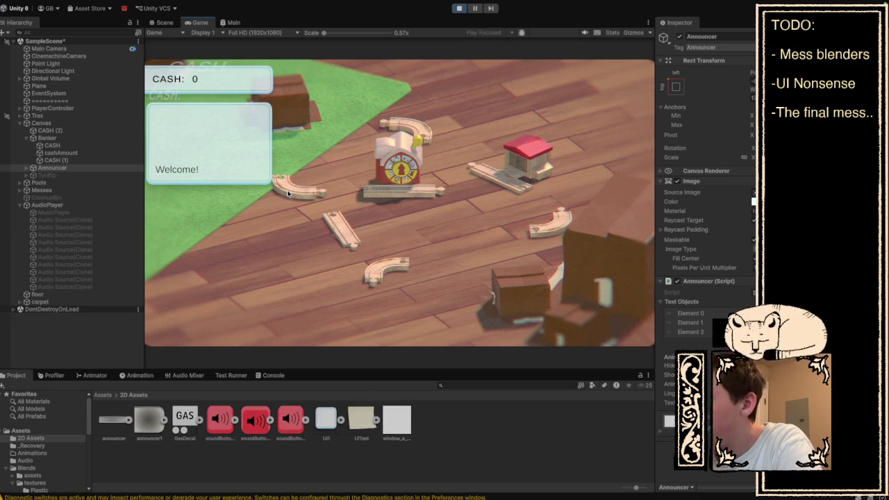
pyautogui.moveTo(269, 236)
pyautogui.mouseDown()
pyautogui.moveTo(252, 237)
pyautogui.moveTo(207, 278)
pyautogui.mouseUp()
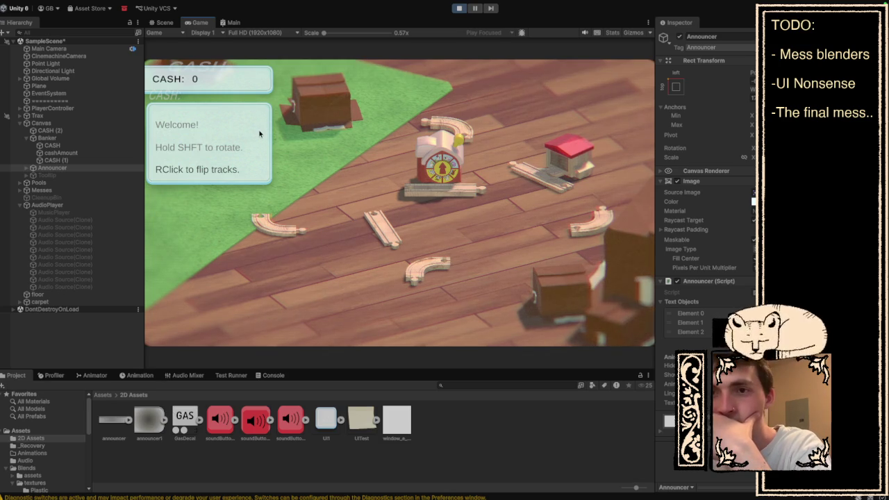
pyautogui.moveTo(455, 224); pyautogui.dragTo(511, 242)
# - Snap the curved and straight track pieces onto the station tracks to close the loop
pyautogui.moveTo(448, 130); pyautogui.dragTo(517, 159)
pyautogui.moveTo(261, 224)
pyautogui.mouseDown()
pyautogui.moveTo(433, 212)
pyautogui.moveTo(462, 189)
pyautogui.moveTo(455, 177)
pyautogui.mouseUp()
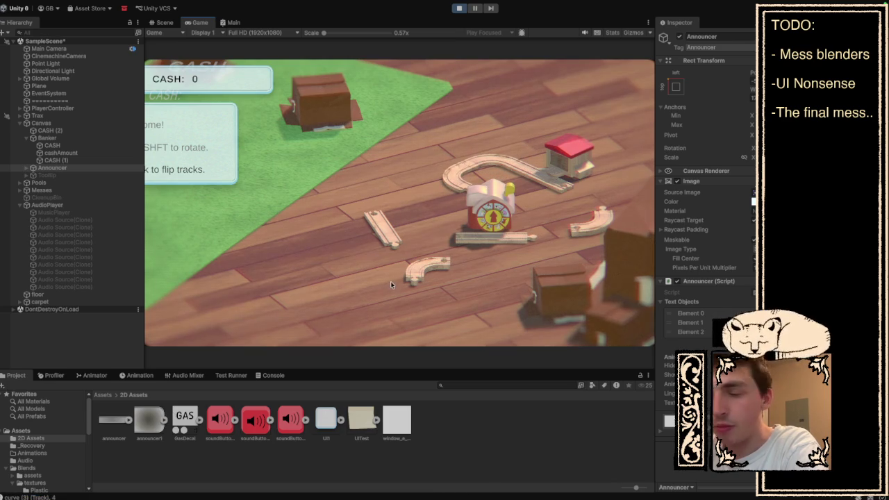
pyautogui.moveTo(389, 232)
pyautogui.mouseDown()
pyautogui.moveTo(507, 205)
pyautogui.moveTo(514, 233)
pyautogui.mouseUp()
pyautogui.moveTo(601, 229); pyautogui.dragTo(559, 219)
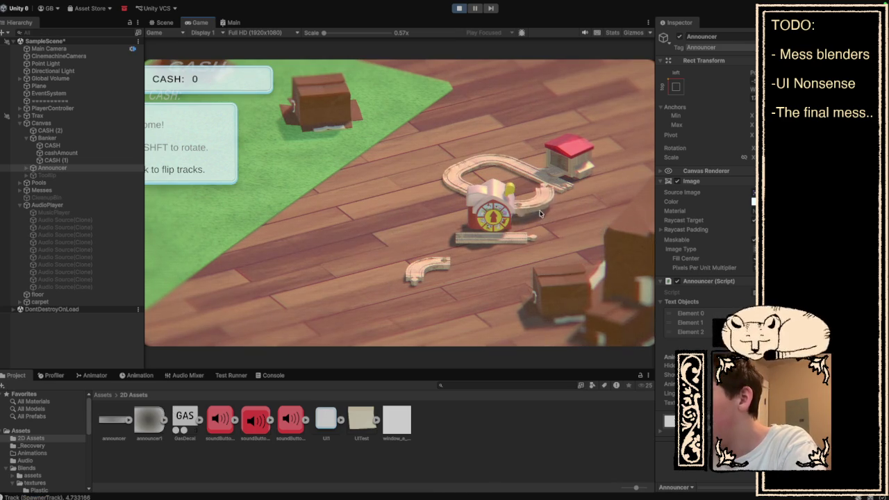
pyautogui.moveTo(435, 268); pyautogui.dragTo(549, 212)
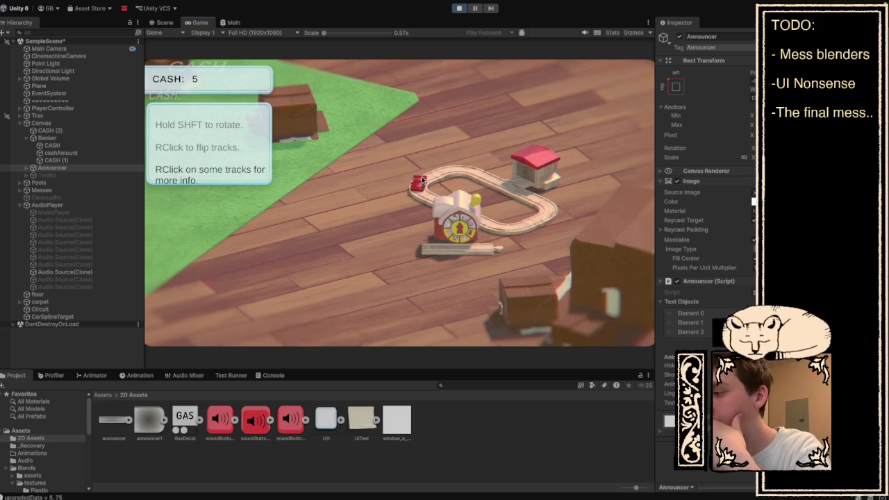
# - Stop and relaunch the game twice so it starts fresh at CASH 0 with Welcome!
pyautogui.click(461, 9)
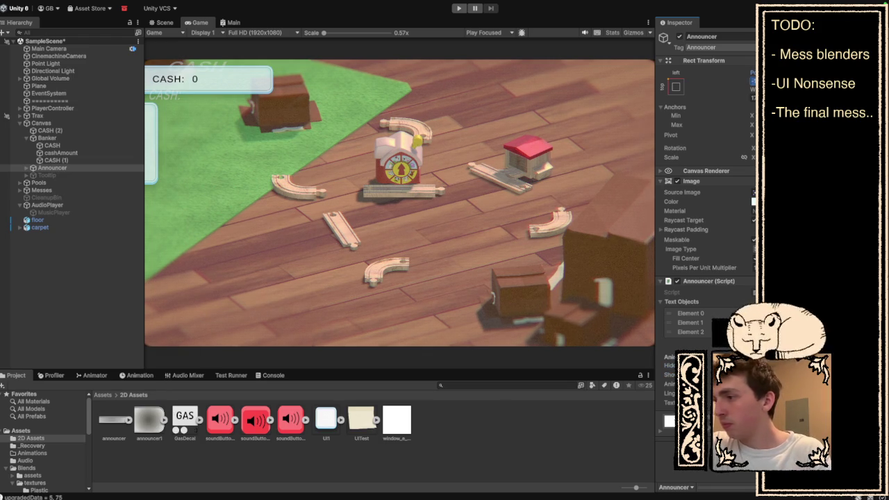
pyautogui.click(457, 8)
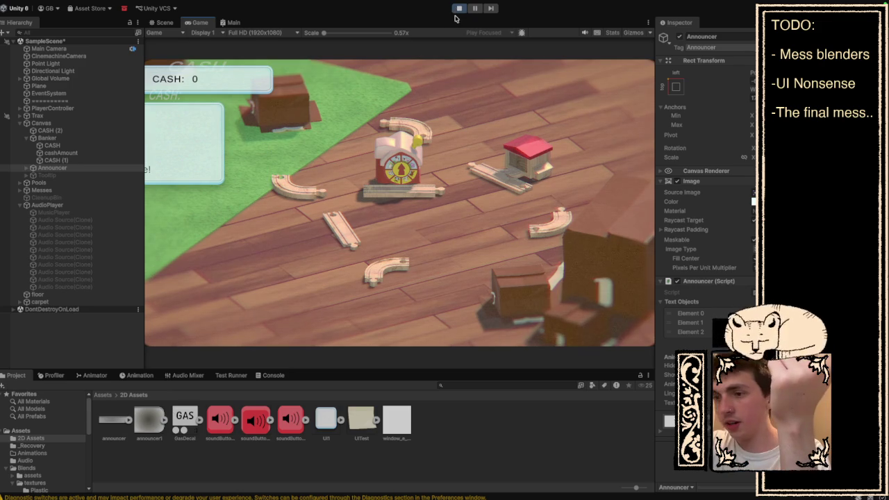
pyautogui.click(460, 8)
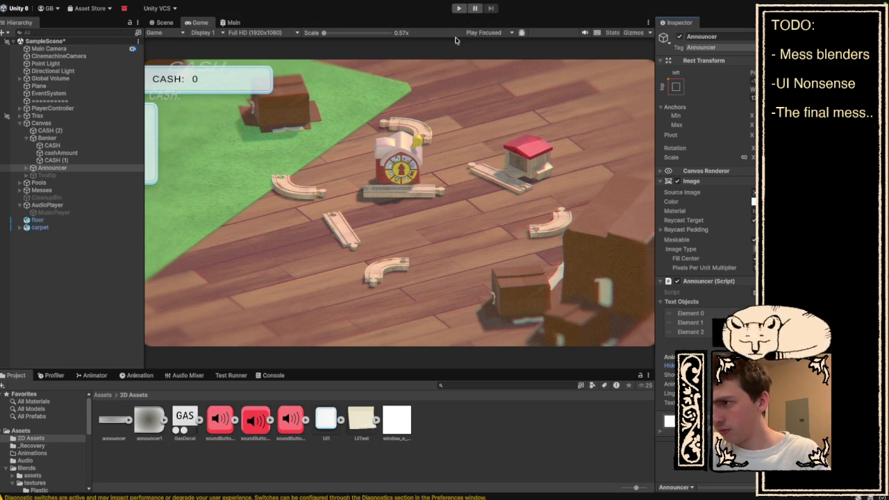
pyautogui.click(459, 9)
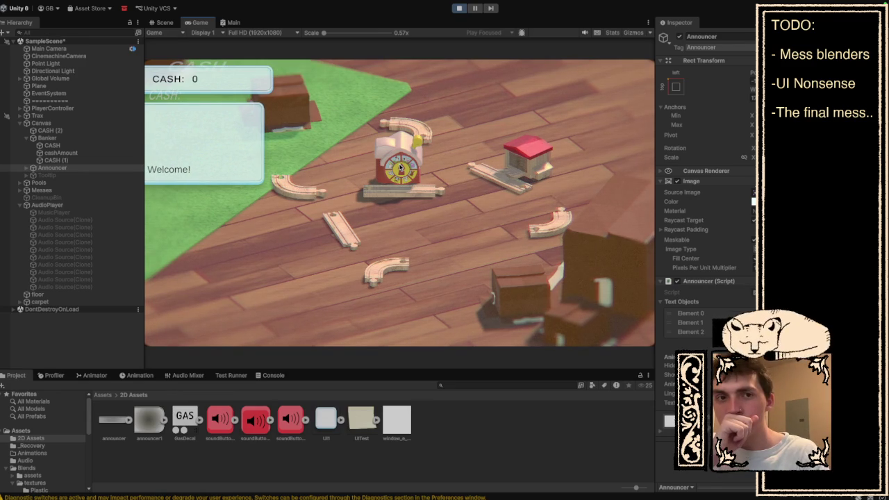
# - Adjust the Announcer's Hide setting in the Inspector and relaunch the game
pyautogui.click(458, 9)
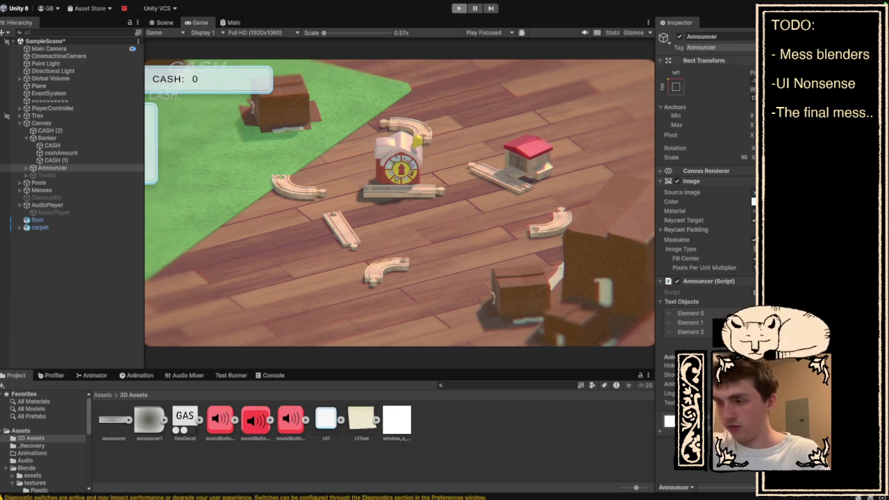
pyautogui.click(722, 365)
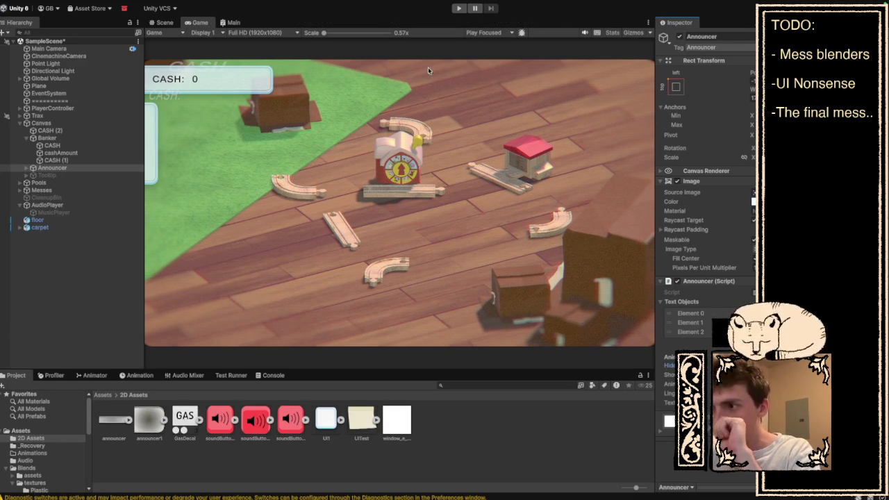
pyautogui.click(458, 8)
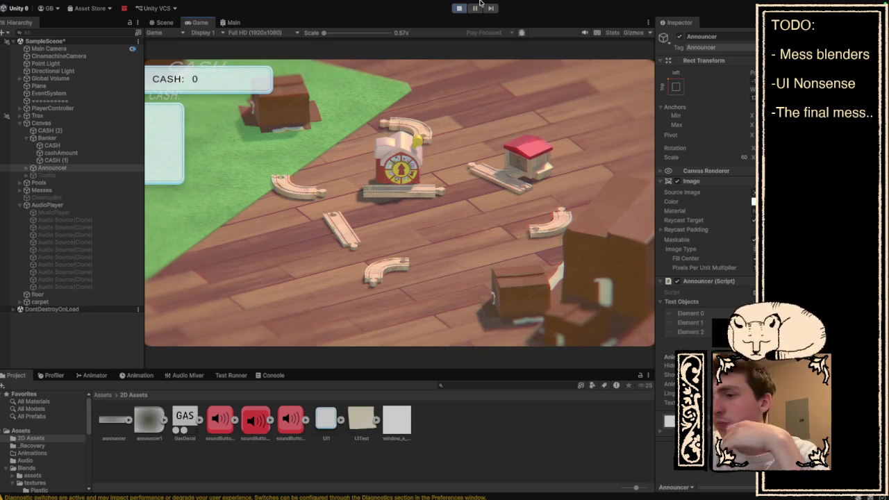
# - Tweak the Announcer's Hide setting again, replay the opening twice, and stop the game
pyautogui.click(460, 9)
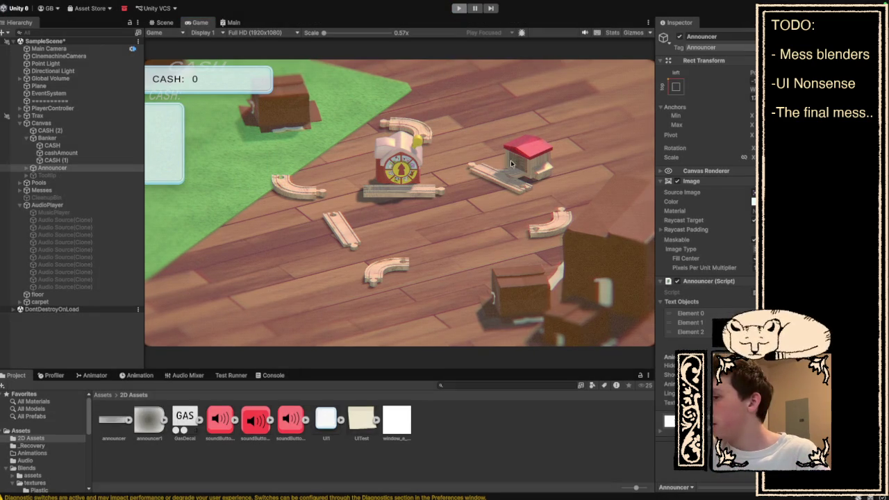
pyautogui.click(670, 366)
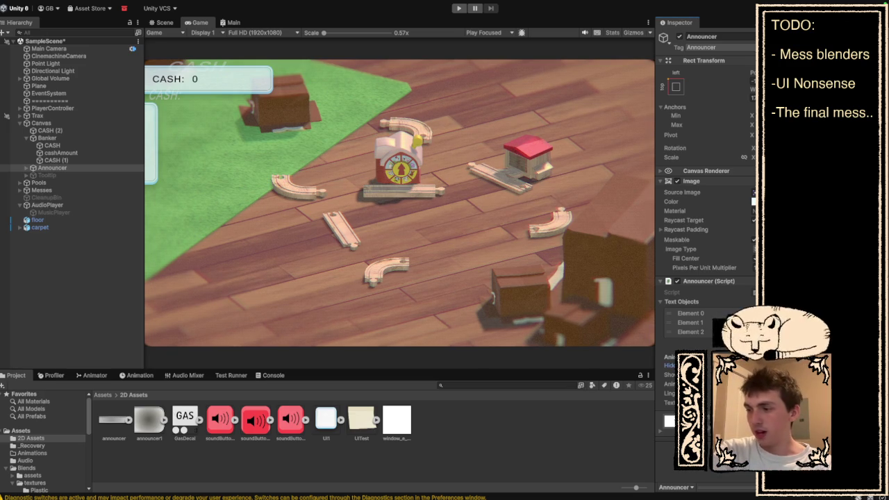
pyautogui.click(459, 9)
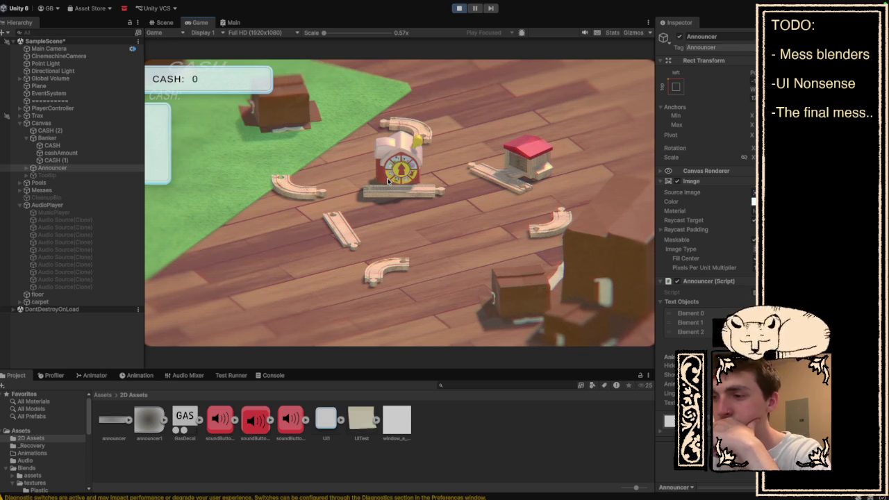
pyautogui.click(458, 9)
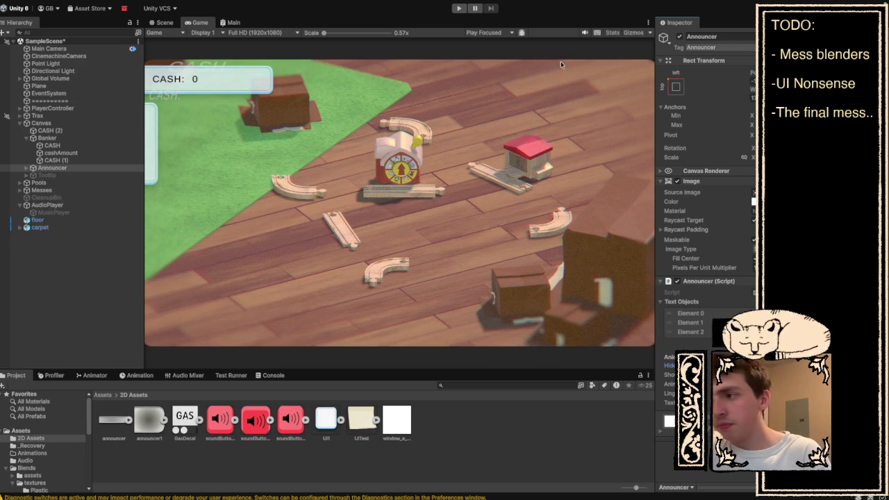
pyautogui.click(457, 9)
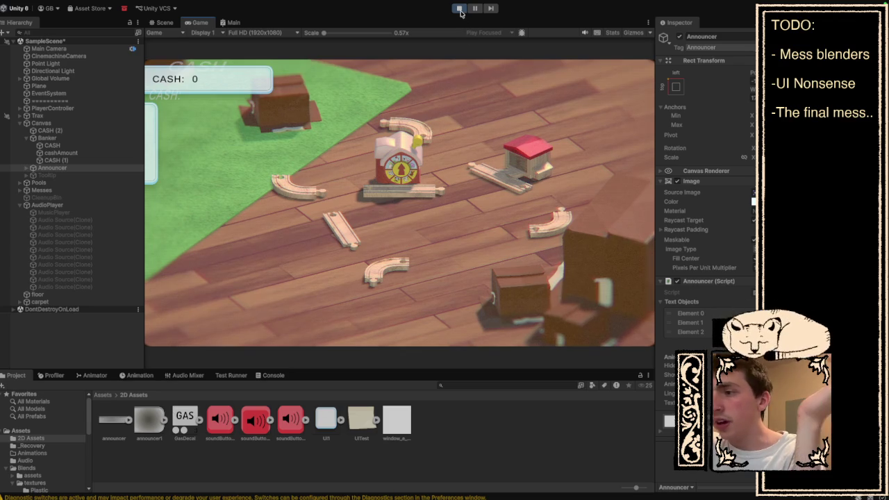
pyautogui.click(460, 10)
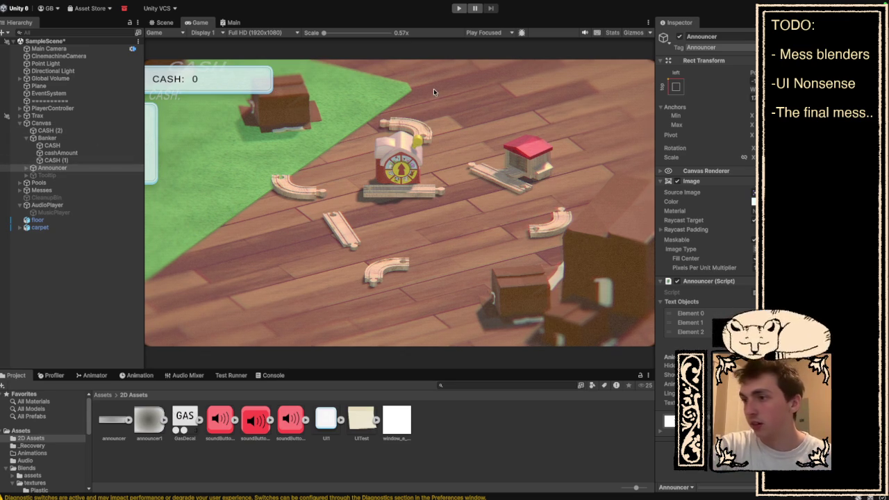
# - Start the train game again, showing Welcome! with CASH at 0
pyautogui.click(459, 9)
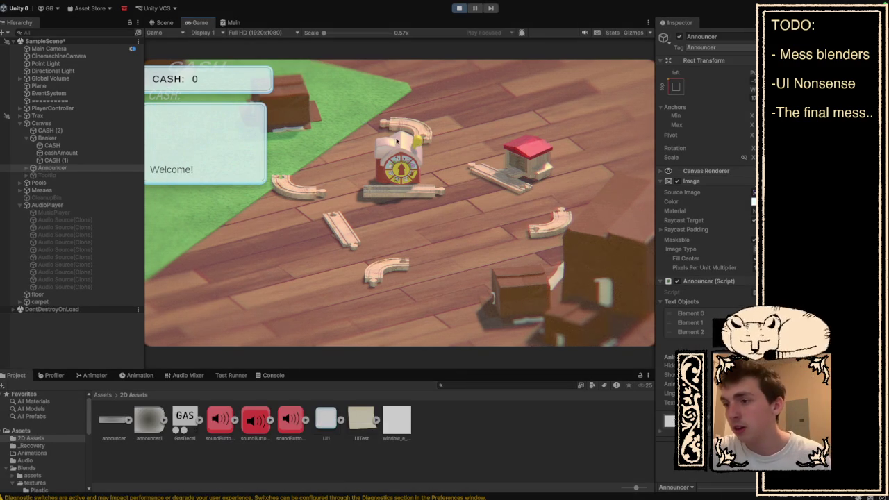
# - Drag the three loose curved pieces to the station track, closing the loop for the red car
pyautogui.moveTo(396, 141); pyautogui.dragTo(462, 153)
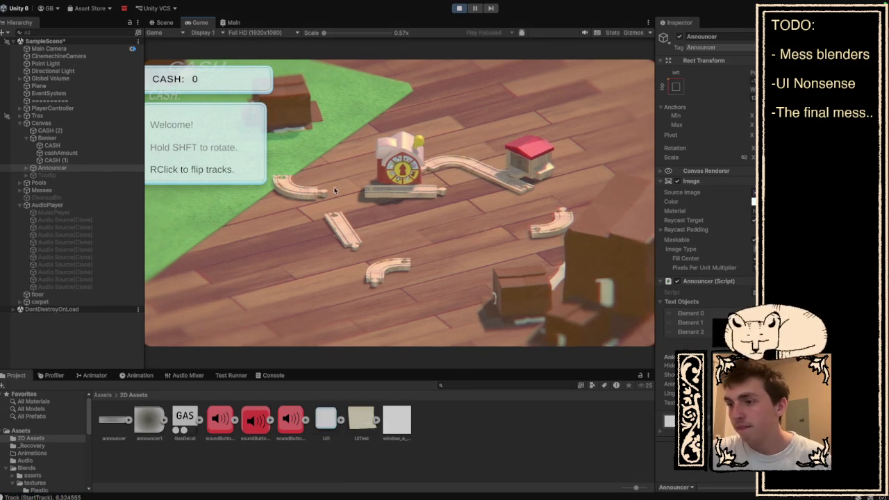
pyautogui.moveTo(313, 208)
pyautogui.mouseDown()
pyautogui.moveTo(461, 205)
pyautogui.moveTo(449, 216)
pyautogui.mouseUp()
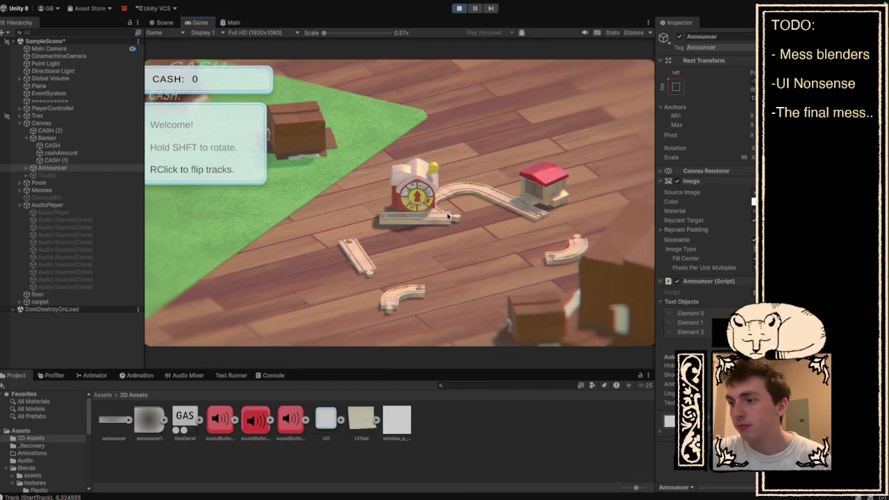
pyautogui.moveTo(408, 300); pyautogui.dragTo(506, 238)
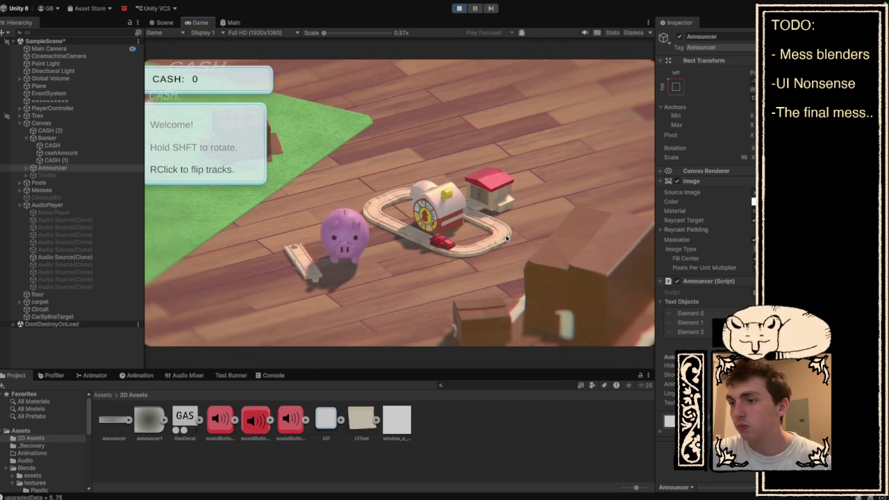
pyautogui.click(411, 238)
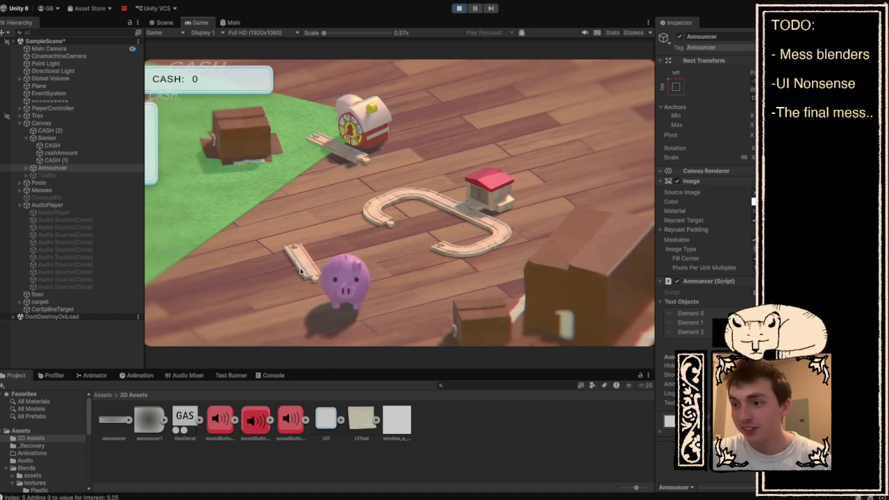
pyautogui.click(379, 217)
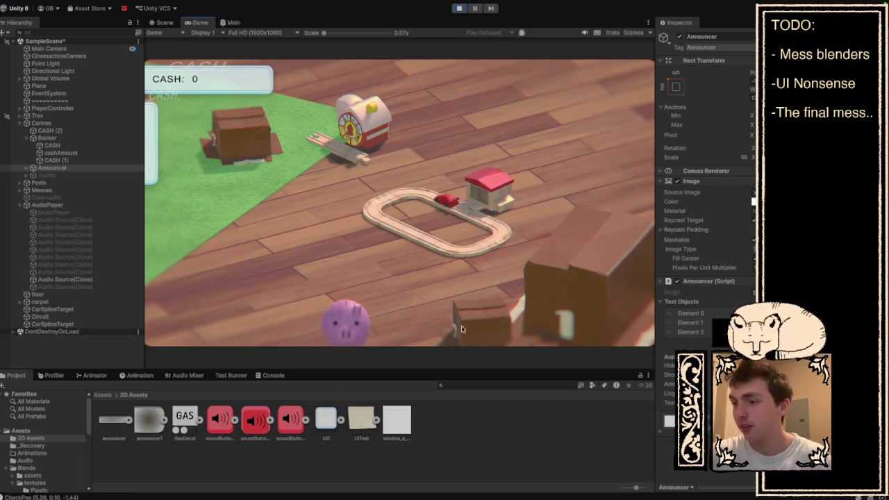
# - Withdraw the banked cash from the piggy bank, then stop the game and switch to Announcer.cs
pyautogui.click(345, 321)
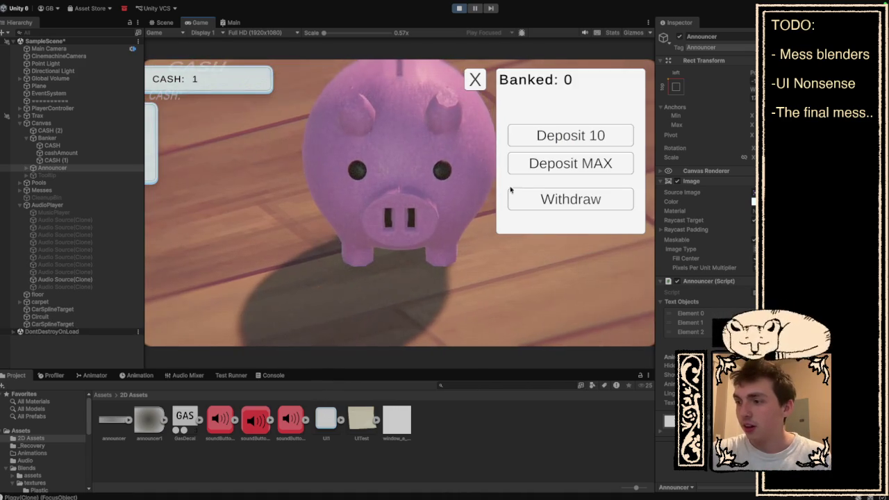
pyautogui.click(548, 203)
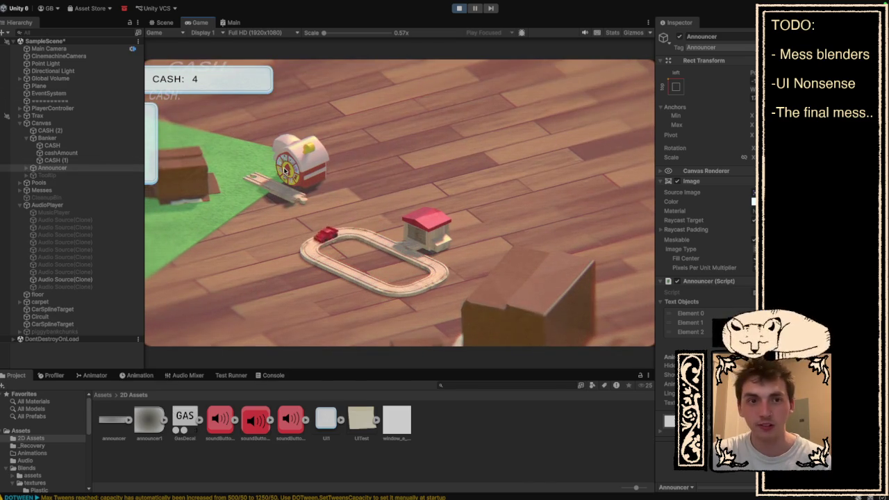
pyautogui.moveTo(284, 170)
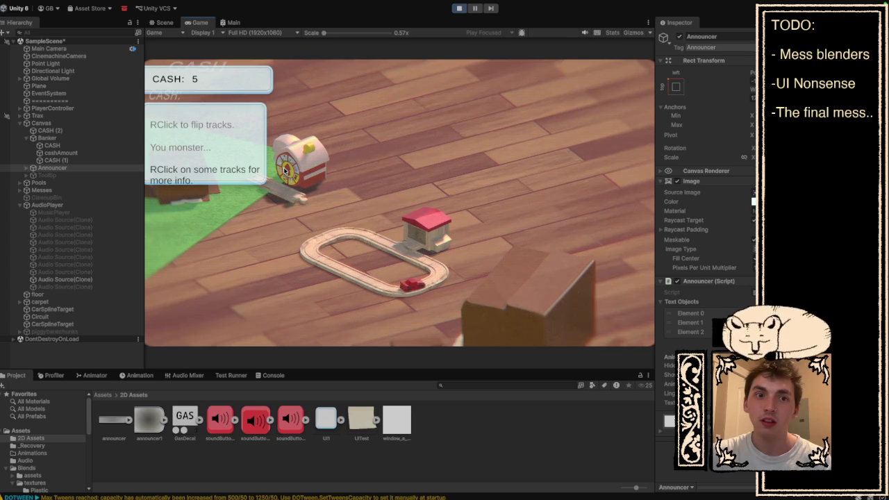
pyautogui.click(460, 7)
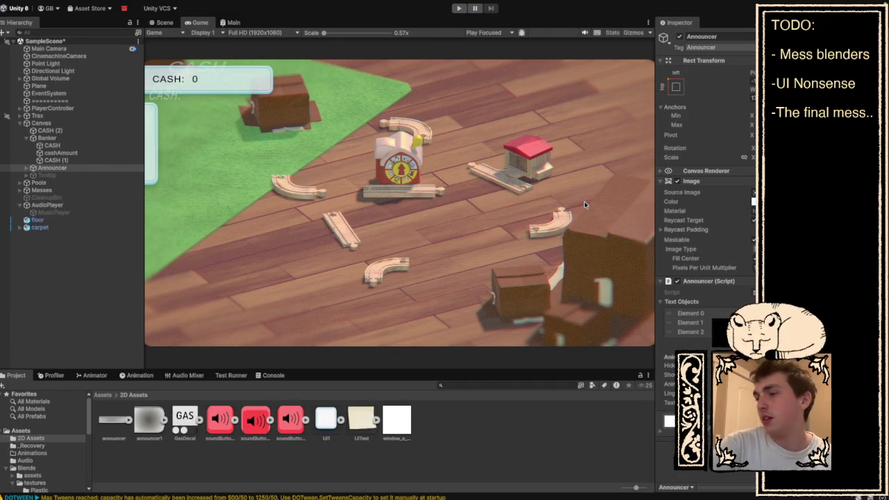
pyautogui.press('super+Tab')
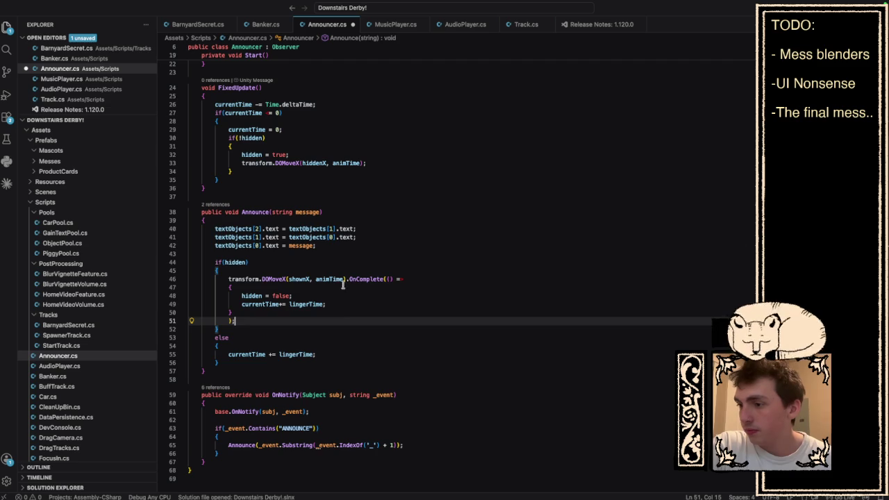
# - Add .SetEase(Ease.OutBack) to the show tween after animTime) on line 46
pyautogui.click(346, 278)
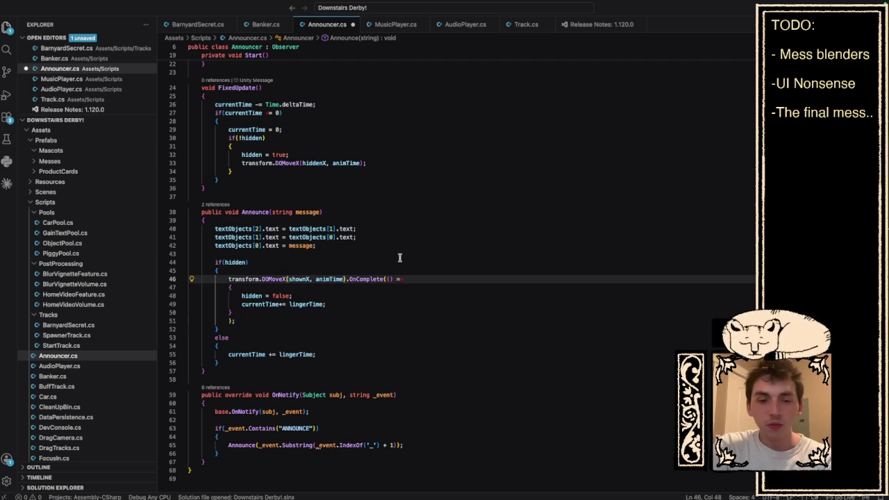
pyautogui.write('.SetEase')
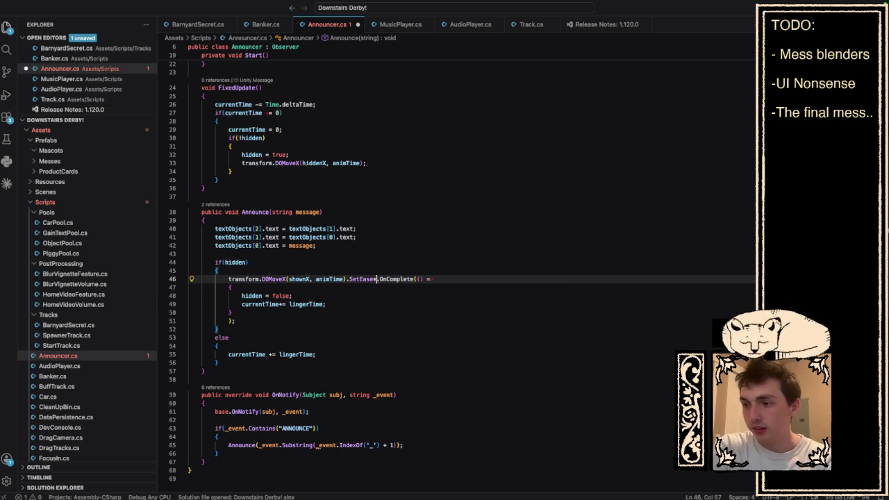
pyautogui.write('(Out')
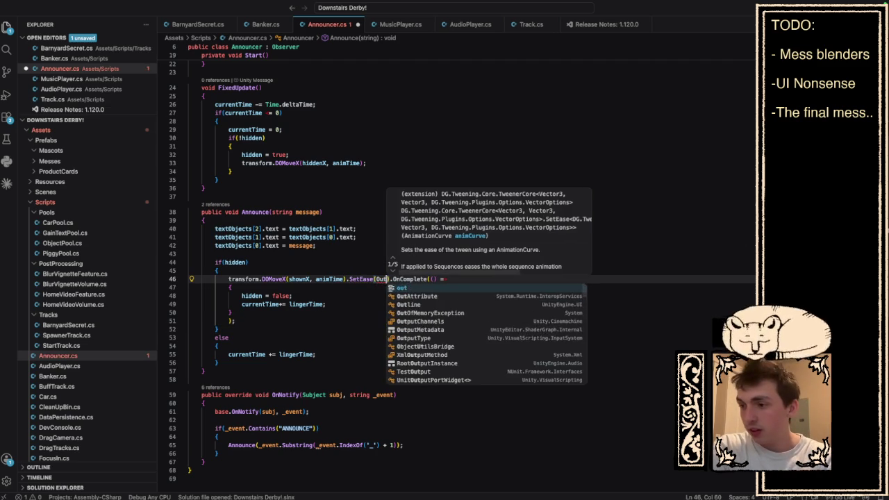
pyautogui.press('BackSpace')
pyautogui.write('Ease.OutBack')
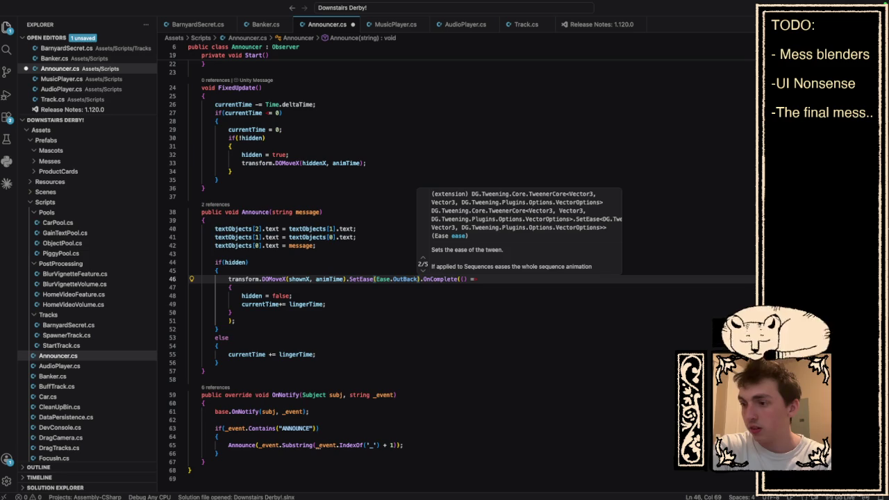
# - Paste .SetEase(Ease.OutBack) onto the hide tween on line 33 and save Announcer.cs
pyautogui.moveTo(420, 279); pyautogui.dragTo(346, 278)
pyautogui.hotkey('ctrl', 'c')
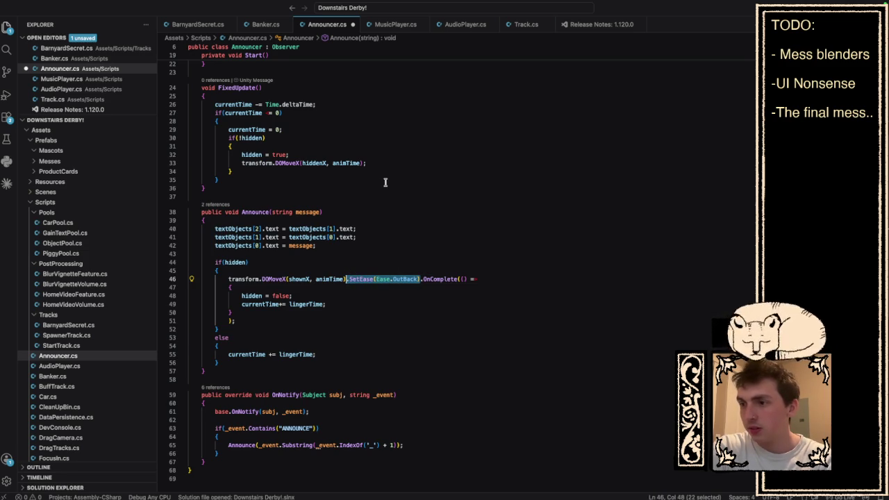
pyautogui.scroll(-1, 385, 182)
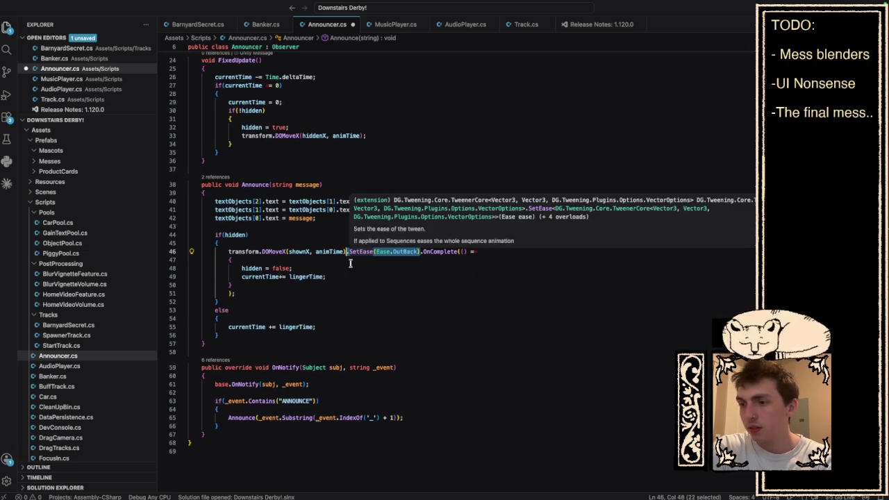
pyautogui.scroll(2, 335, 283)
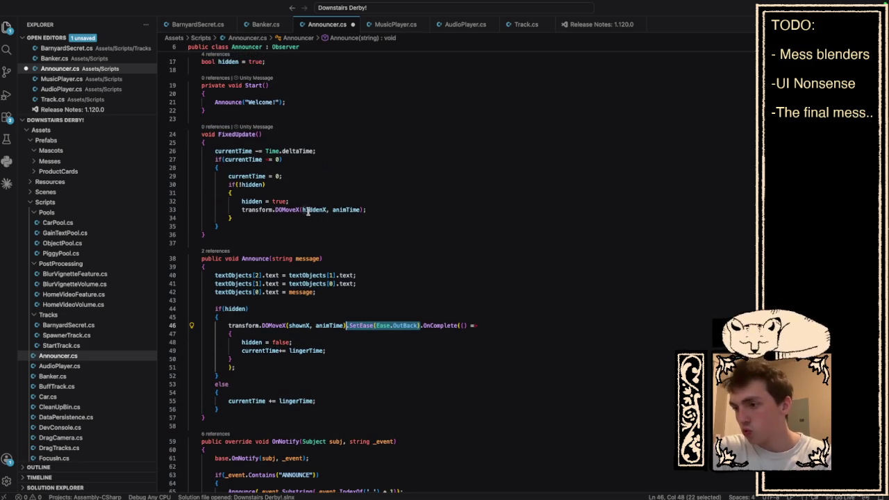
pyautogui.click(364, 209)
pyautogui.hotkey('ctrl', 'v')
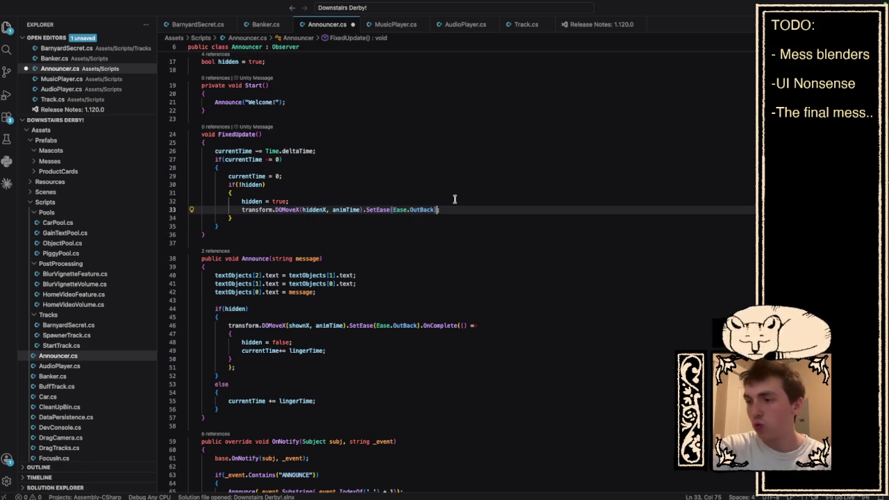
pyautogui.press('super+s')
pyautogui.press('super+Tab')
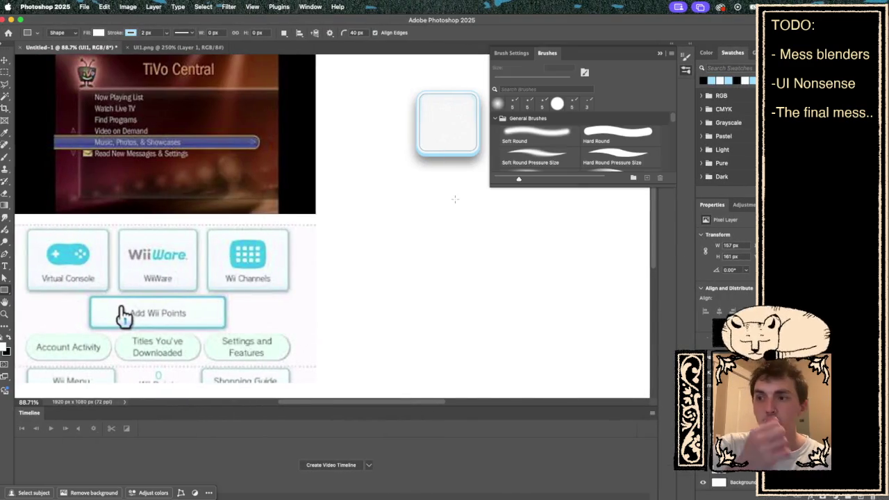
# - Run the game in Unity, flip one curved track piece, then stop playback
pyautogui.press('super+Tab')
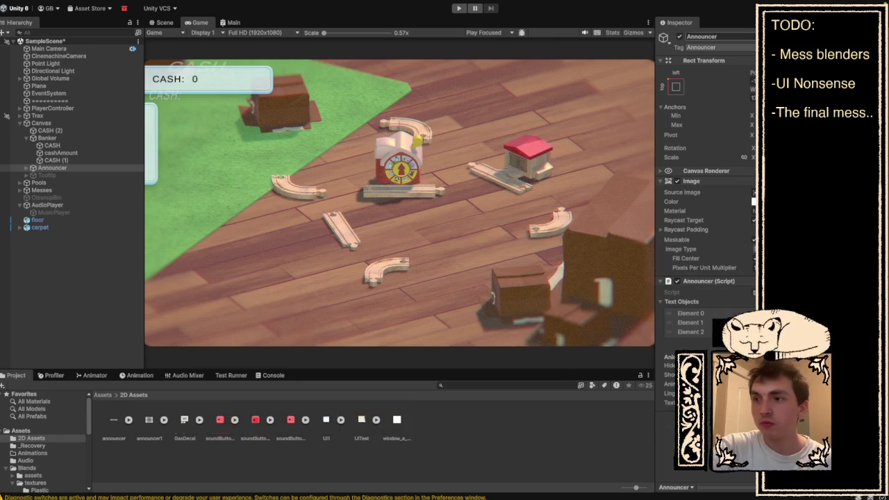
pyautogui.click(458, 8)
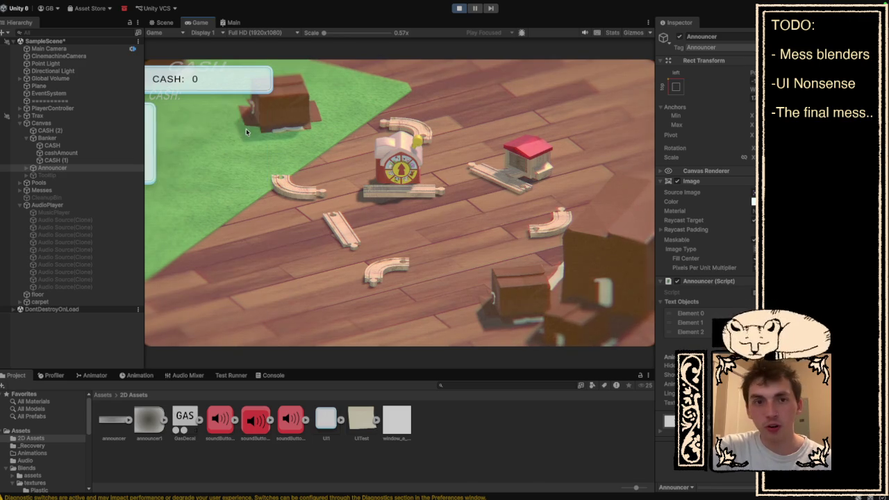
pyautogui.rightClick(286, 187)
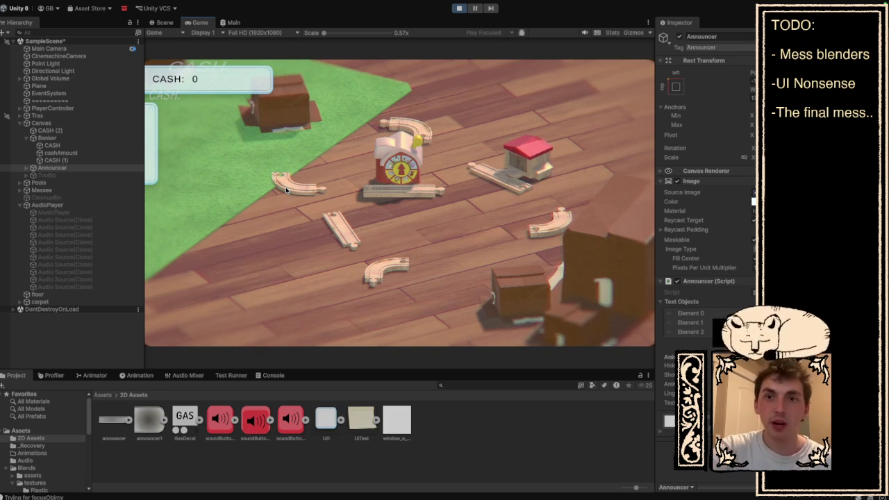
pyautogui.click(458, 8)
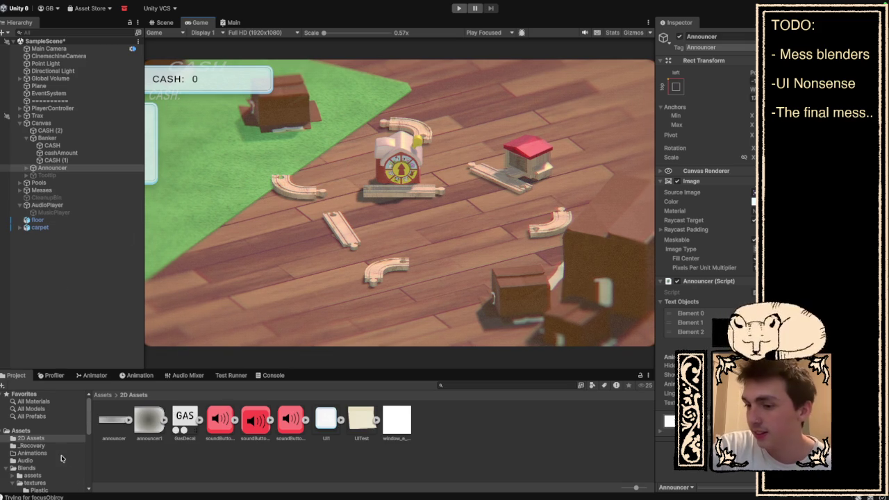
# - Open the Blends asset folder and look through its contents
pyautogui.scroll(-2, 65, 460)
pyautogui.click(48, 442)
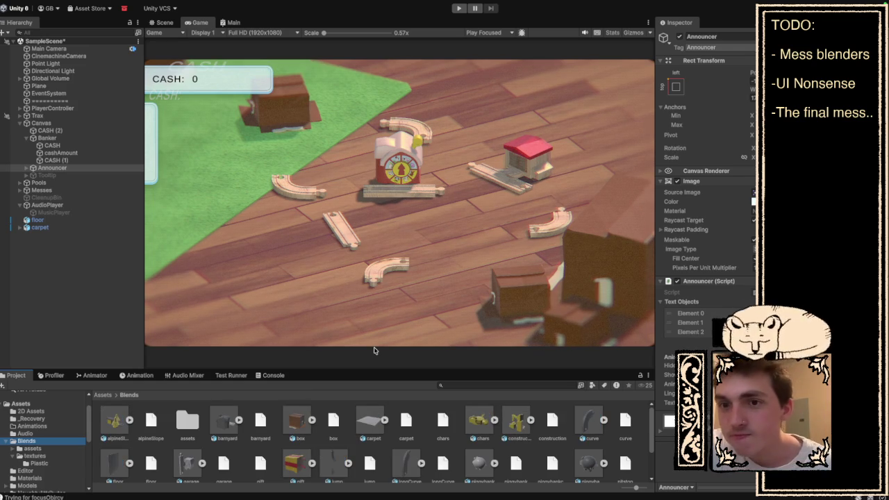
pyautogui.scroll(-1, 48, 458)
pyautogui.scroll(3, 48, 458)
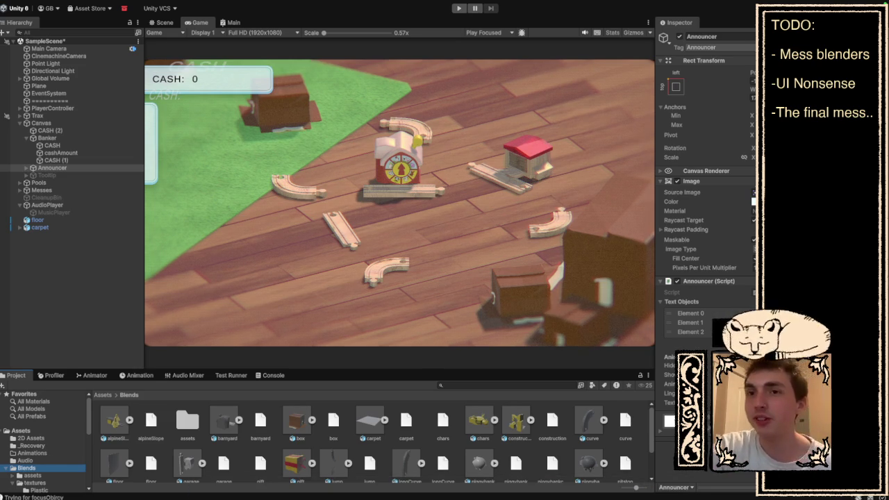
pyautogui.scroll(-5, 44, 439)
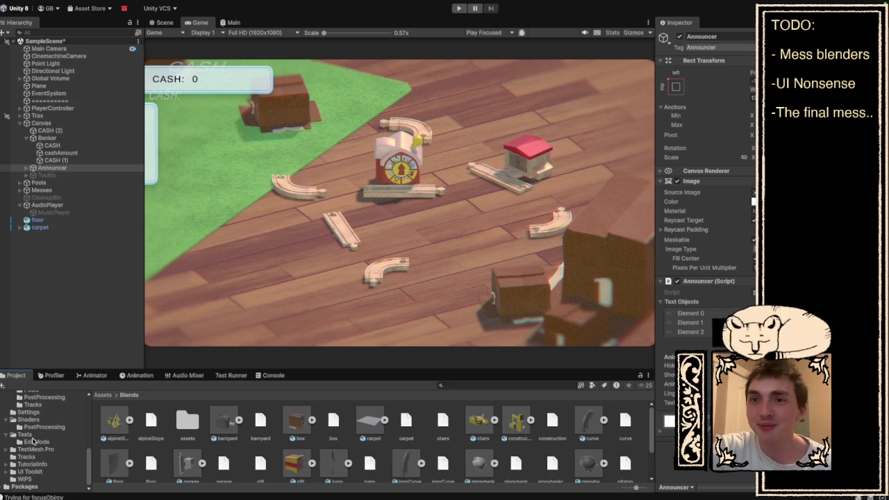
pyautogui.scroll(-3, 95, 462)
pyautogui.scroll(3, 96, 463)
pyautogui.scroll(5, 20, 441)
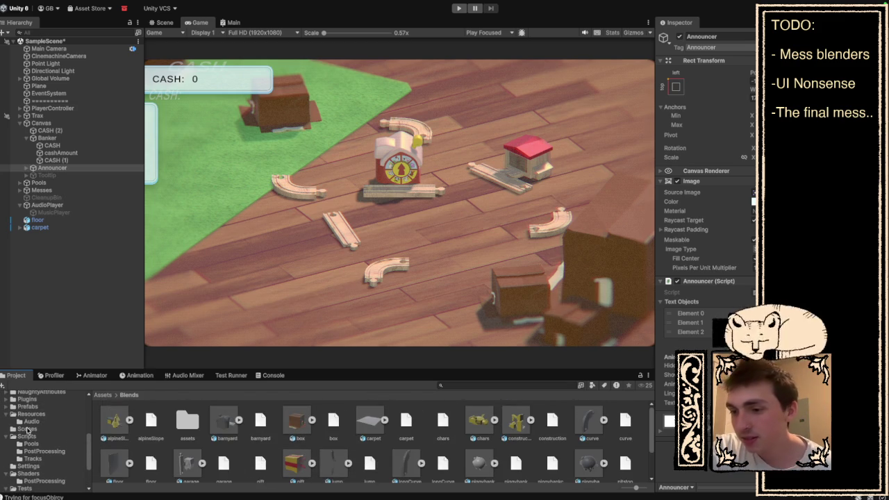
# - Expand Scripts, Resources and Prefabs, collapse Resources, and open the Messes folder
pyautogui.click(25, 437)
pyautogui.click(43, 415)
pyautogui.click(45, 408)
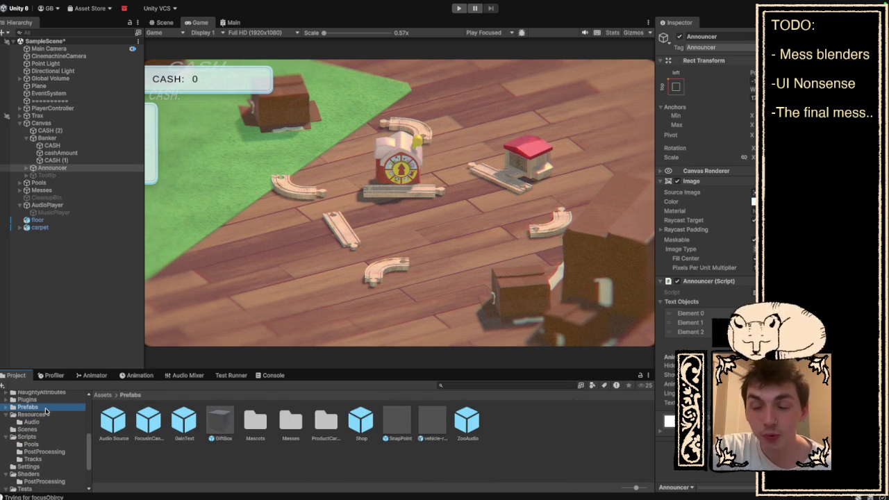
pyautogui.click(6, 414)
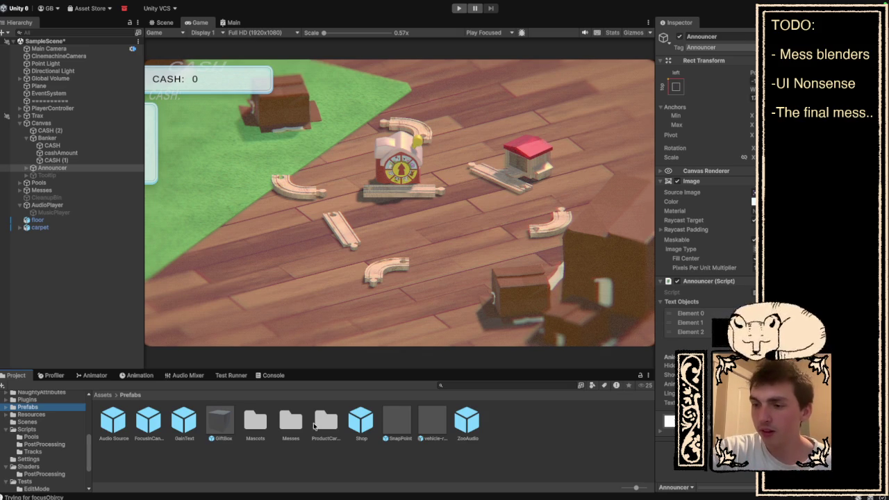
pyautogui.doubleClick(290, 420)
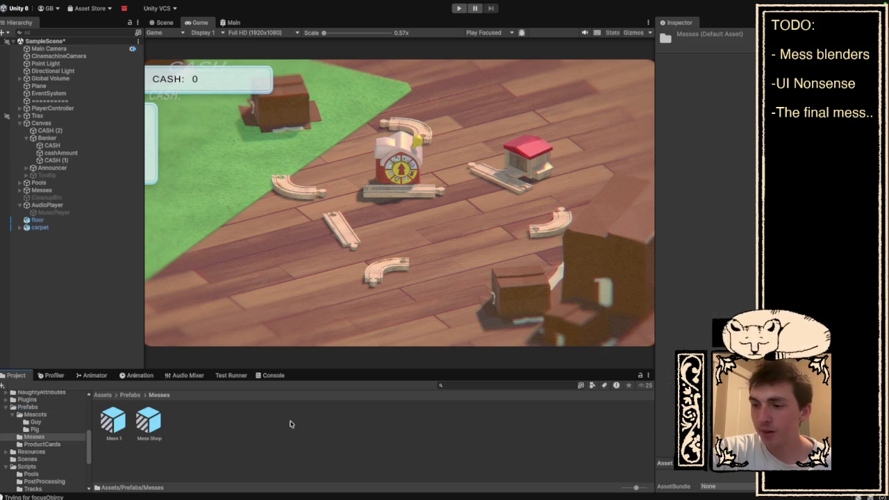
# - Open the Mess Shop prefab in the Scene view and select its ProductCard object
pyautogui.doubleClick(139, 430)
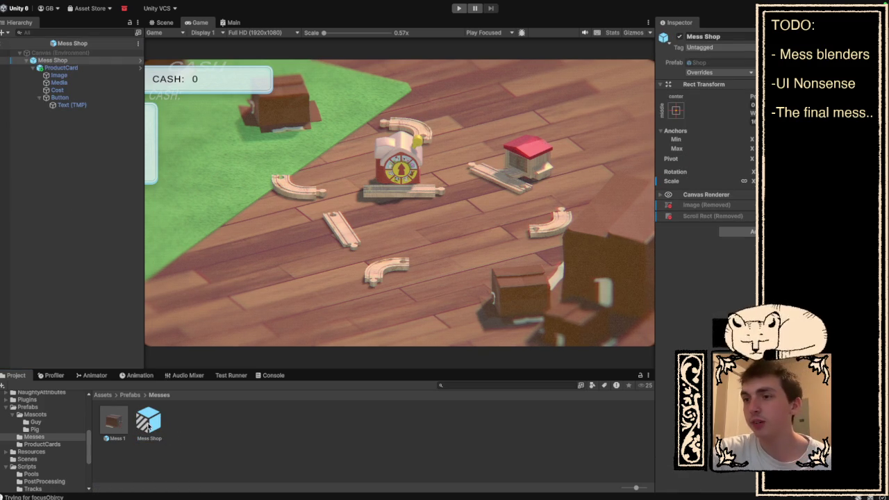
pyautogui.click(165, 23)
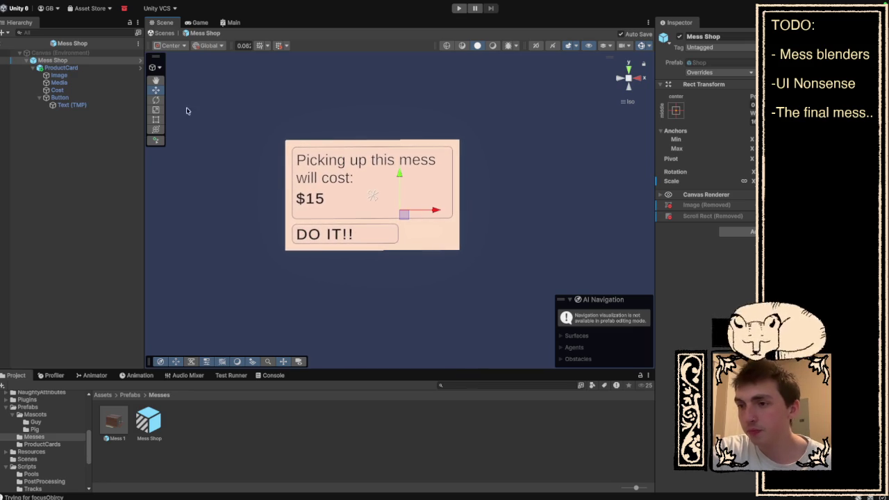
pyautogui.click(95, 68)
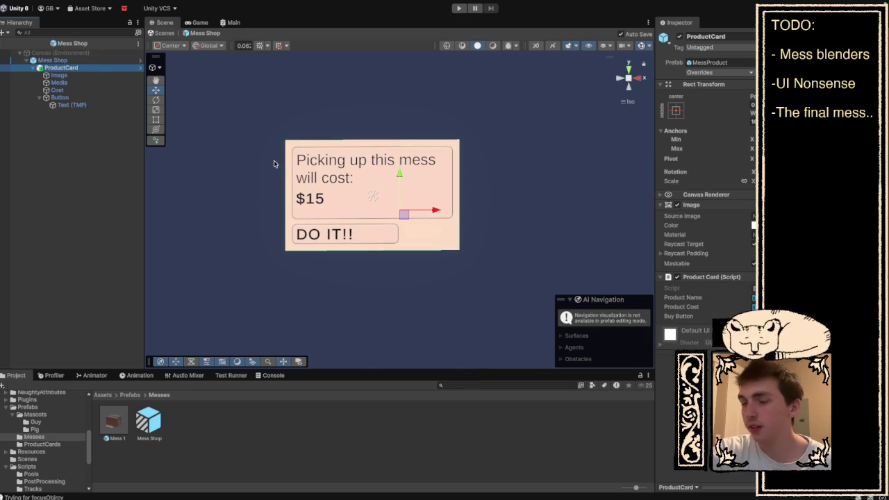
# - Switch desktops back over to Photoshop
pyautogui.hotkey('ctrl', 'Left')
pyautogui.hotkey('ctrl', 'Right')
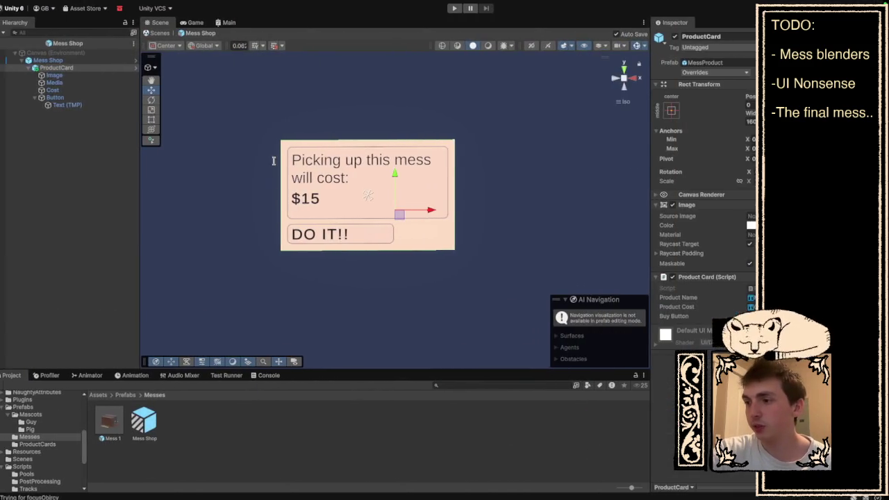
pyautogui.hotkey('ctrl', 'Left')
pyautogui.hotkey('ctrl', 'Left')
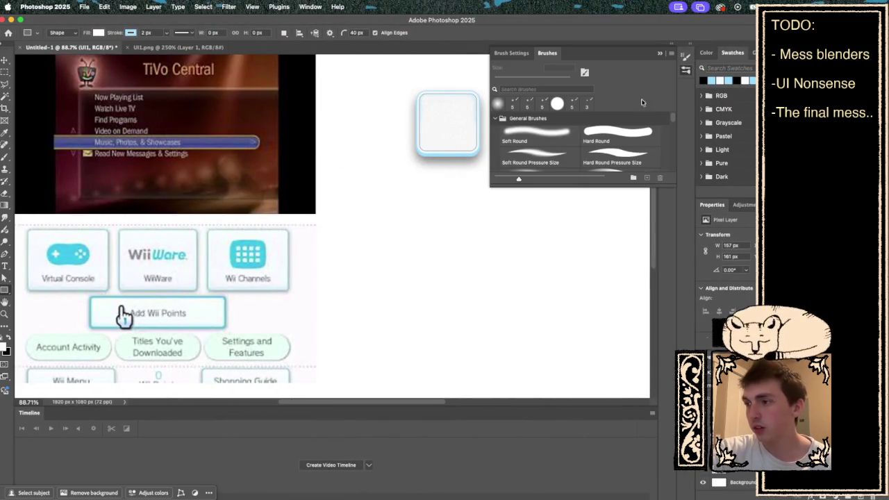
# - Close the Brushes panel and zoom to about 113% on the frosted tile
pyautogui.click(661, 54)
pyautogui.scroll(3, 591, 89)
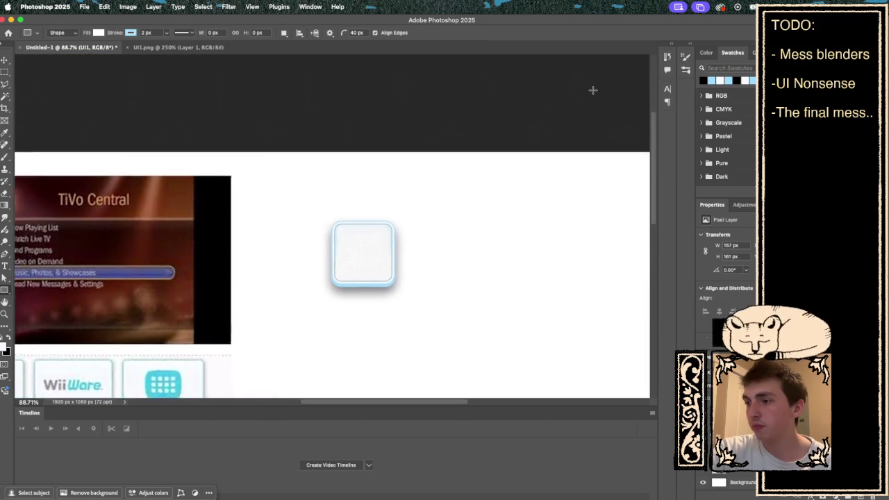
pyautogui.scroll(1, 403, 255)
pyautogui.hscroll(3, 396, 243)
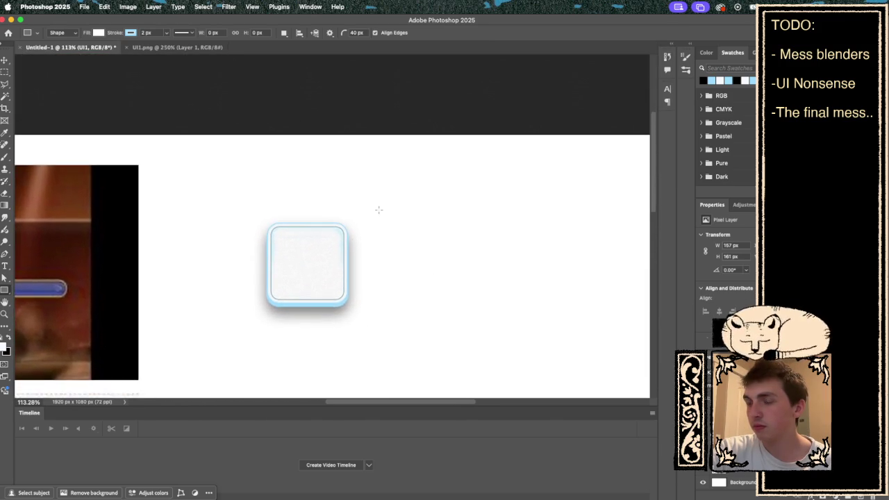
pyautogui.scroll(1, 378, 209)
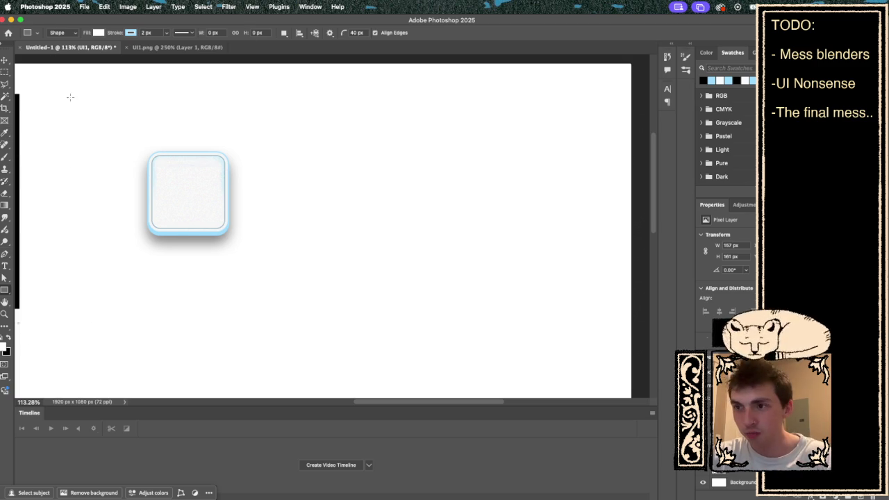
# - Review the tool presets and keep Shape drawing mode, then return to Unity
pyautogui.click(27, 33)
pyautogui.click(27, 32)
pyautogui.click(70, 33)
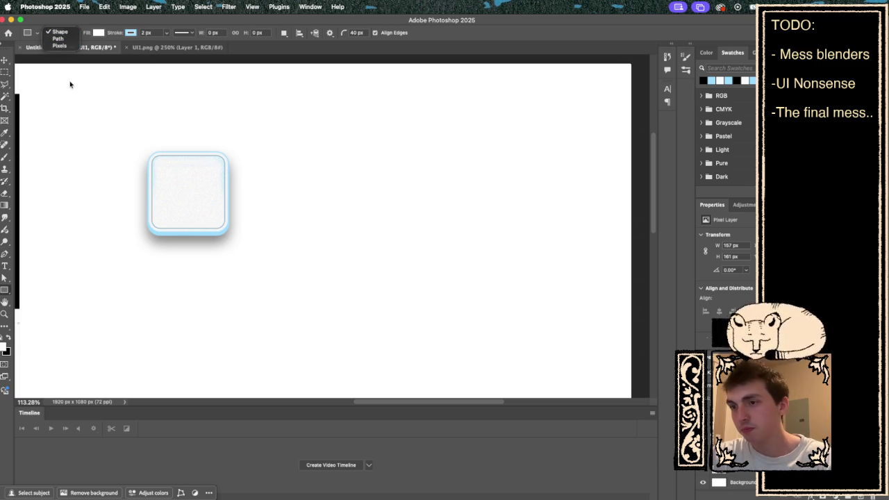
pyautogui.click(58, 33)
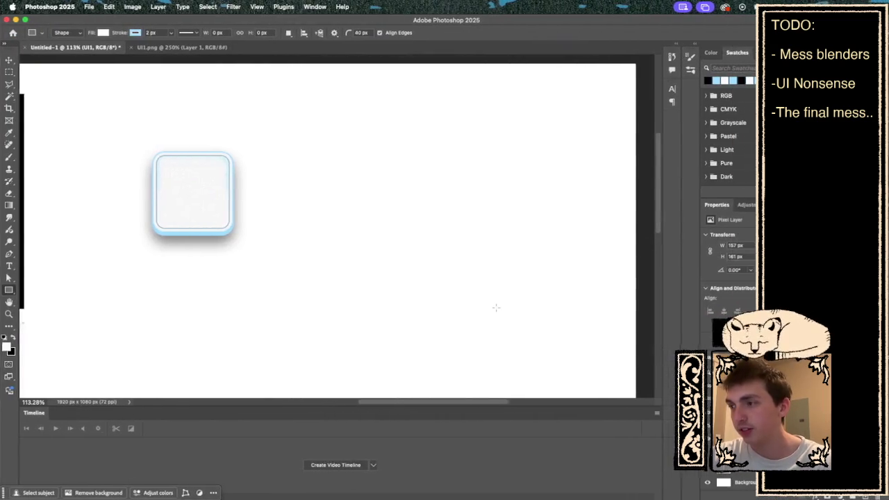
pyautogui.hotkey('ctrl', 'Left')
pyautogui.hotkey('ctrl', 'Left')
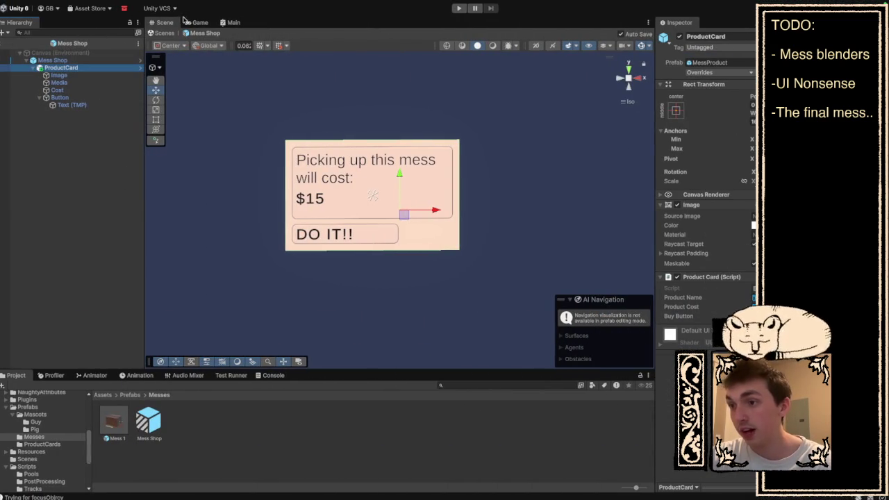
# - Play-test in the Game view, move a curved track piece, then stop and return to Photoshop
pyautogui.click(201, 23)
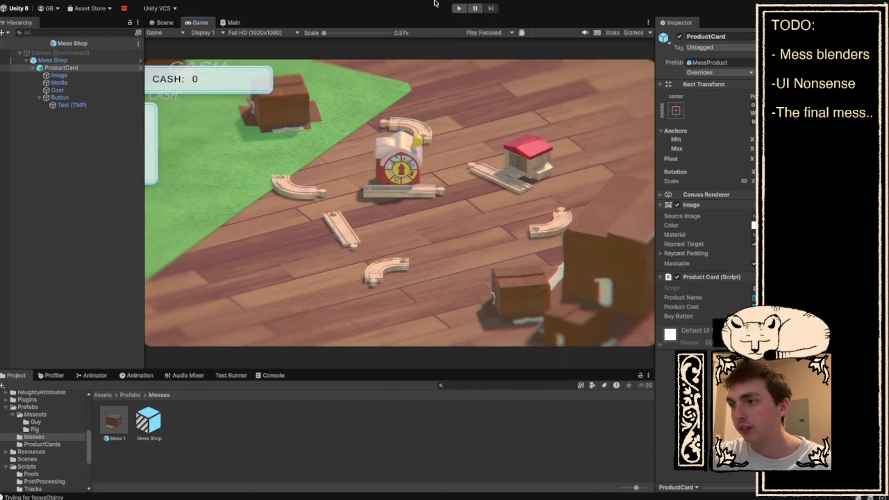
pyautogui.click(458, 10)
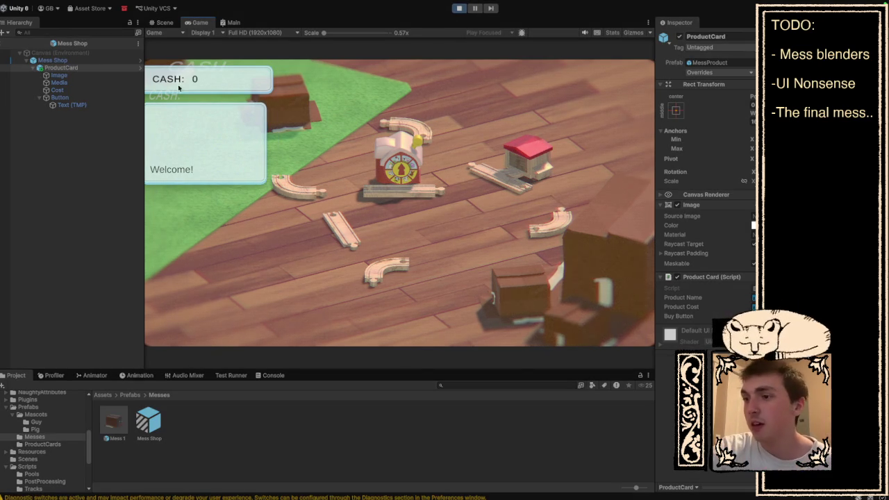
pyautogui.click(404, 123)
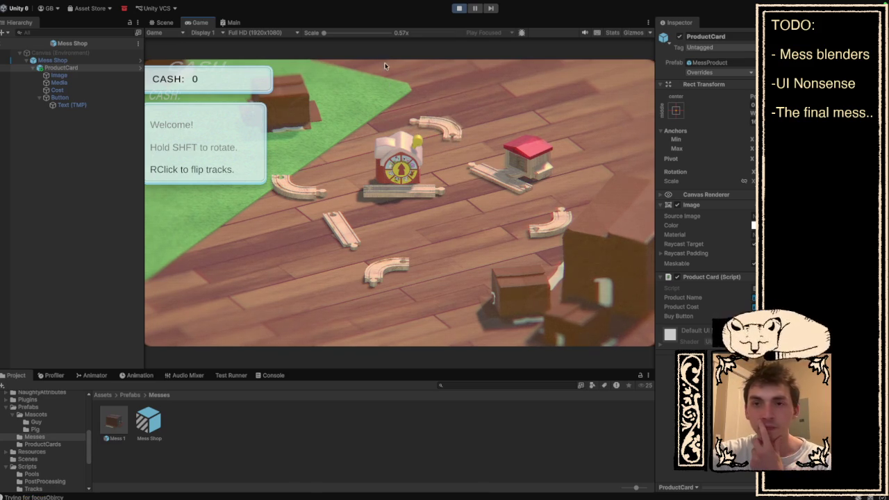
pyautogui.click(459, 9)
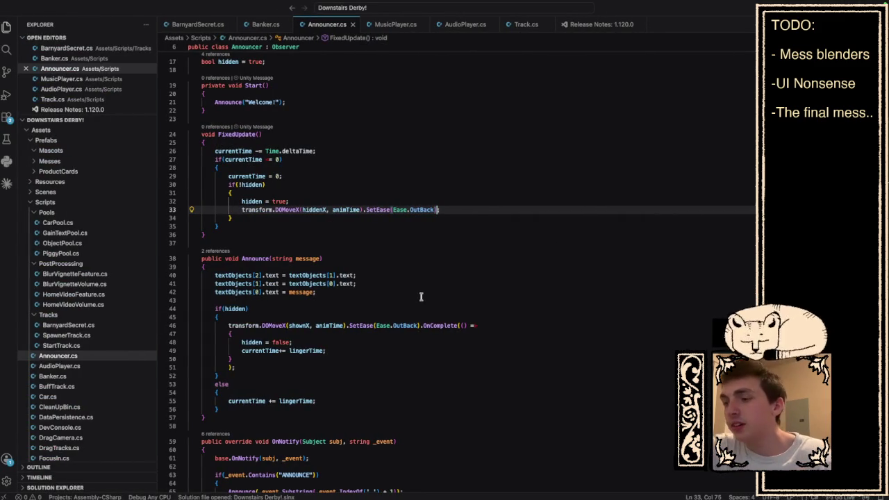
pyautogui.hotkey('ctrl', 'Left')
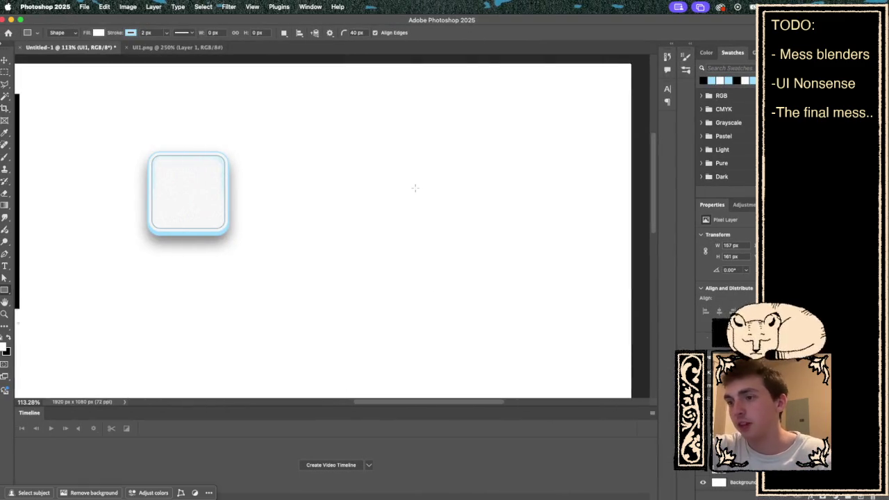
# - Keep vector Shape mode, discard a trial rectangle, and set the corner radius to 80 px
pyautogui.hscroll(-3, 417, 188)
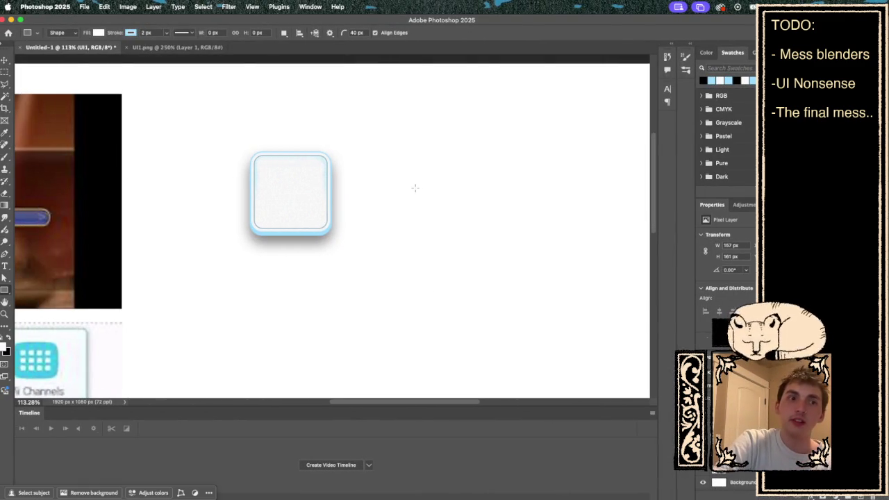
pyautogui.scroll(2, 345, 184)
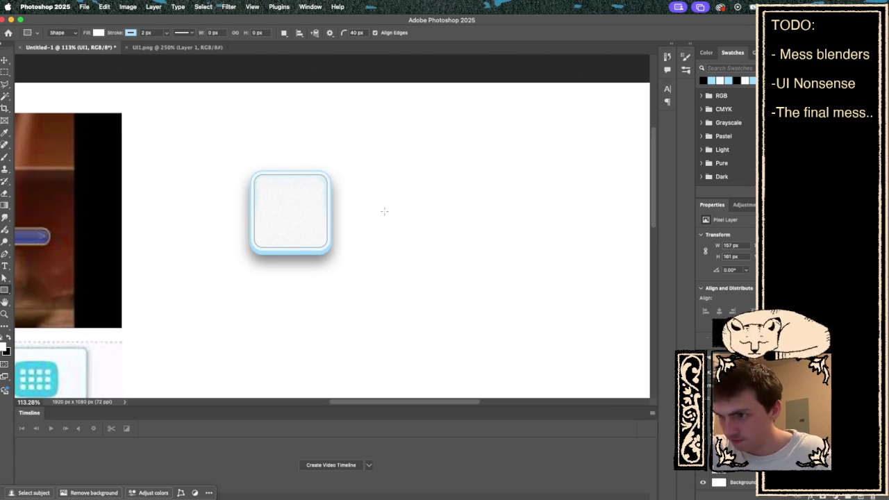
pyautogui.scroll(-2, 384, 212)
pyautogui.hscroll(3, 385, 212)
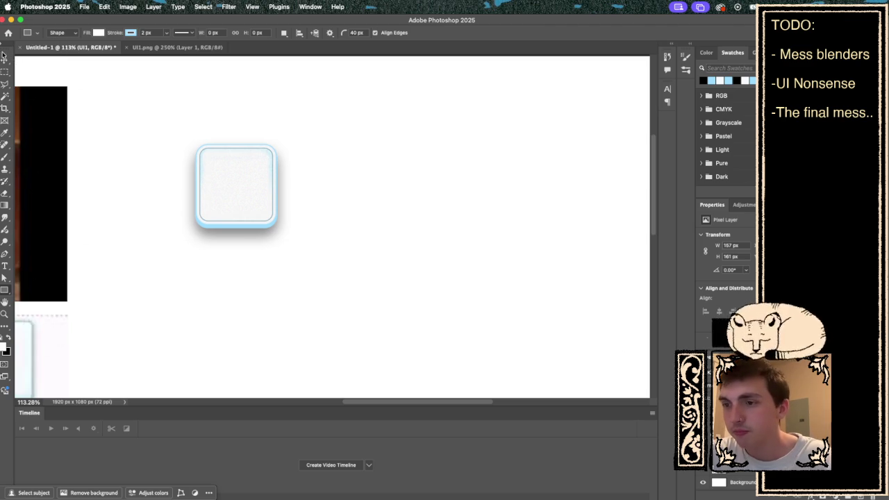
pyautogui.click(60, 32)
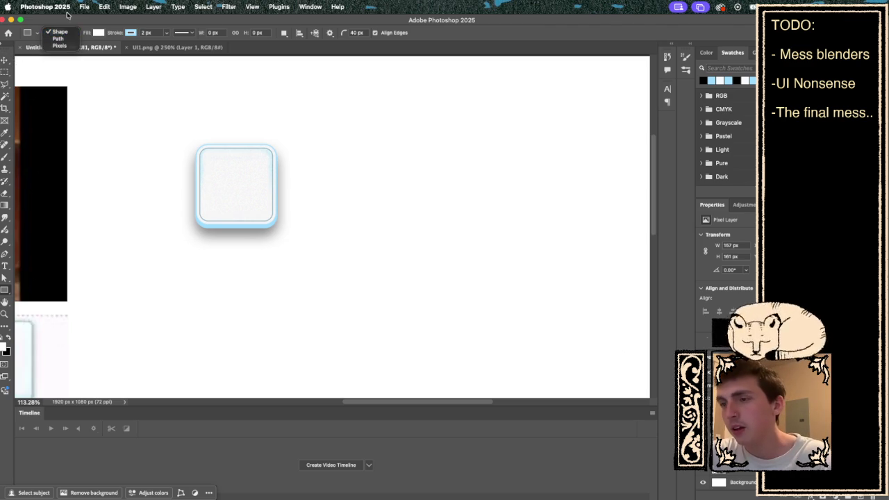
pyautogui.click(59, 33)
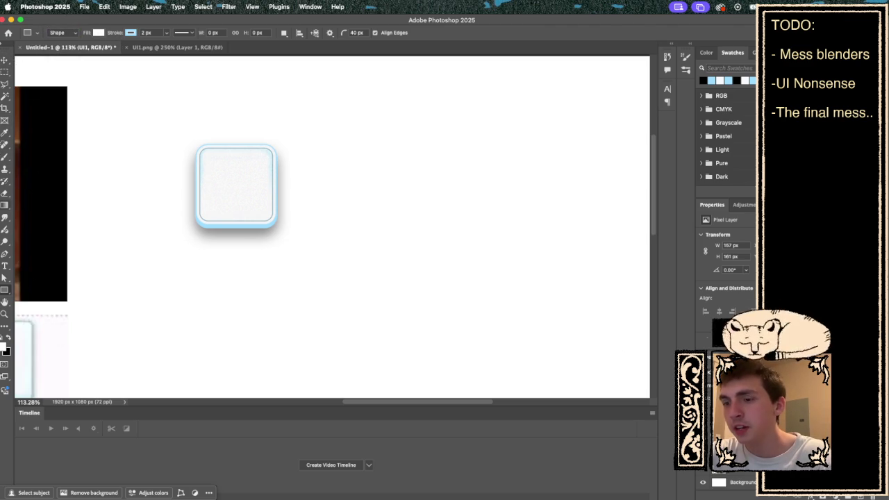
pyautogui.moveTo(285, 146)
pyautogui.mouseDown()
pyautogui.moveTo(493, 216)
pyautogui.moveTo(511, 232)
pyautogui.moveTo(438, 171)
pyautogui.moveTo(391, 171)
pyautogui.moveTo(365, 204)
pyautogui.moveTo(443, 173)
pyautogui.moveTo(441, 243)
pyautogui.moveTo(411, 173)
pyautogui.mouseUp()
pyautogui.press('super+z')
pyautogui.click(355, 33)
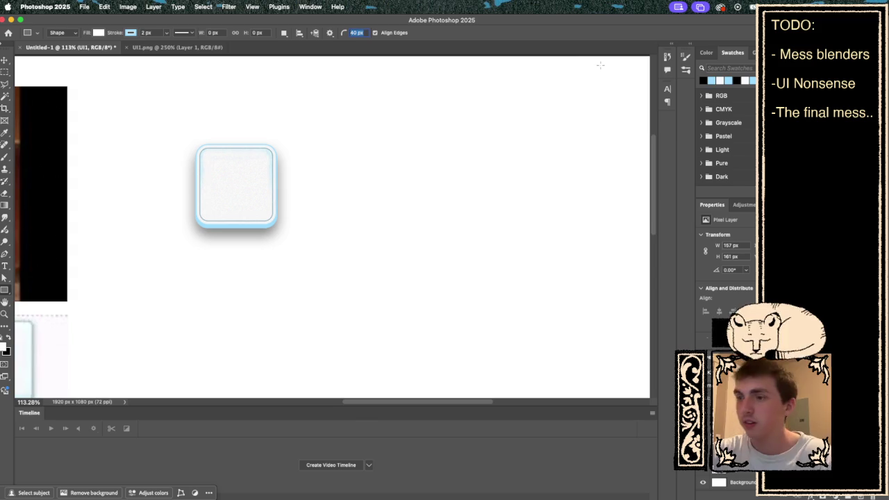
pyautogui.write('8')
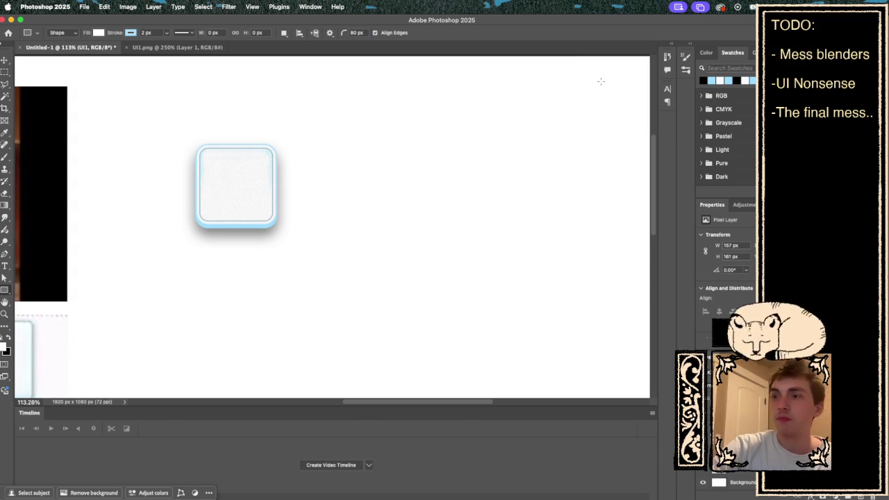
# - Draw a 305 × 155 px pill beside the white tile and fill it light blue
pyautogui.moveTo(286, 148)
pyautogui.mouseDown()
pyautogui.moveTo(401, 221)
pyautogui.moveTo(446, 227)
pyautogui.mouseUp()
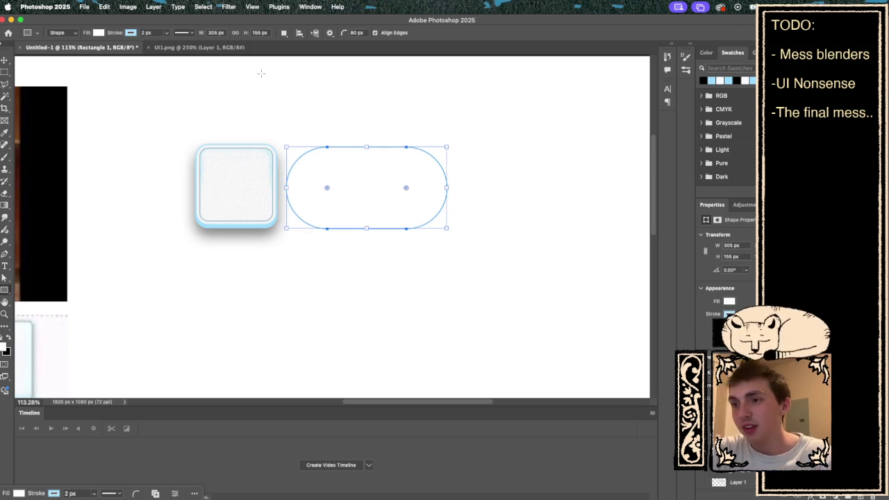
pyautogui.click(98, 32)
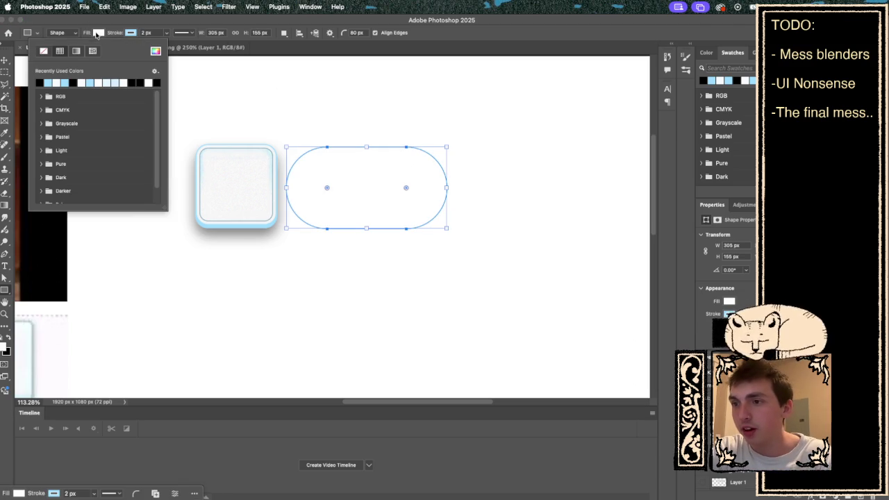
pyautogui.click(52, 81)
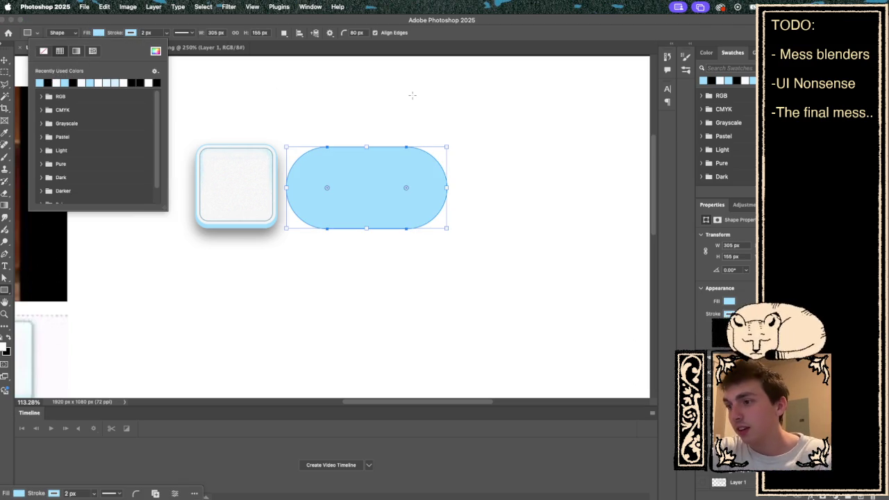
pyautogui.click(413, 95)
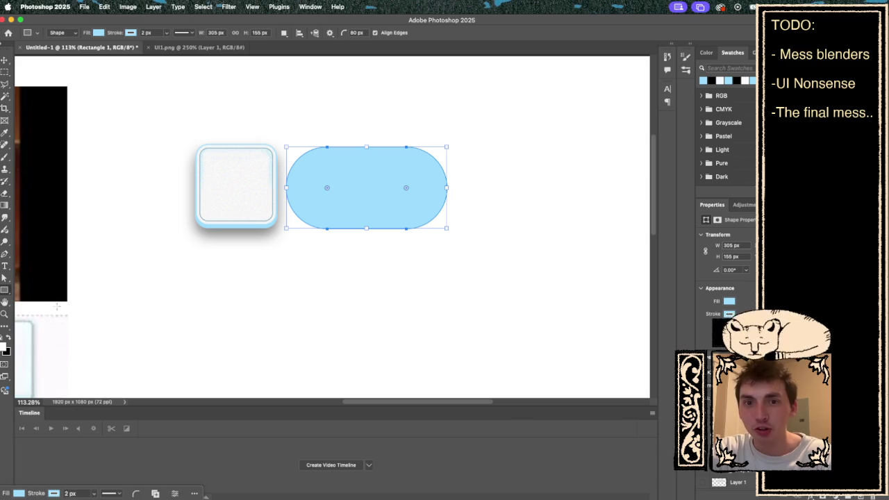
pyautogui.press('Return')
pyautogui.scroll(3, 340, 184)
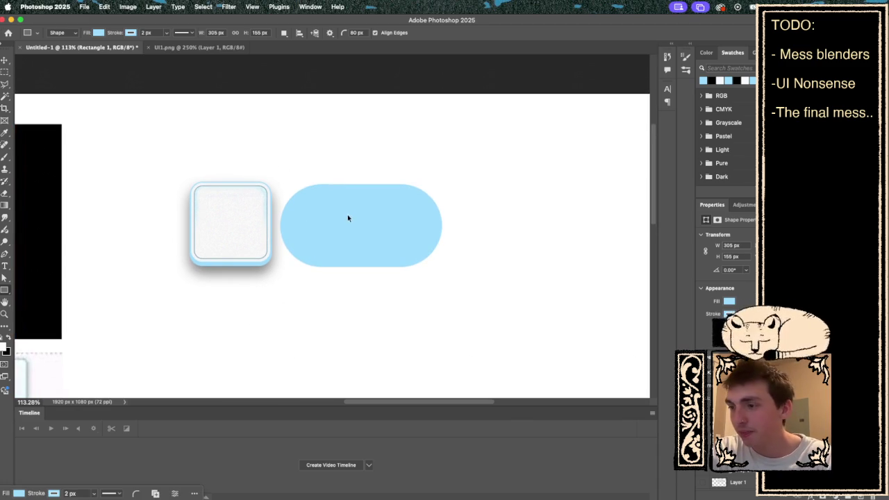
# - Scale the blue pill to about 251 × 128 px and align it level beside the tile
pyautogui.press('super+t')
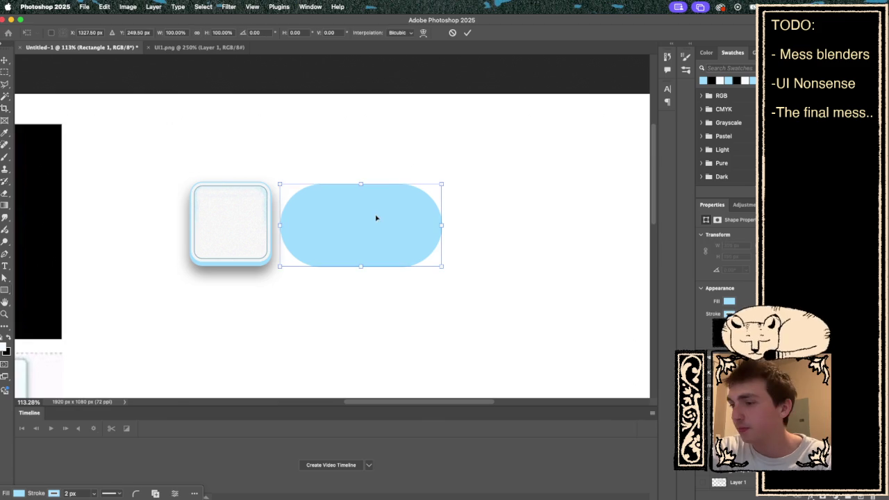
pyautogui.moveTo(369, 220); pyautogui.dragTo(377, 218)
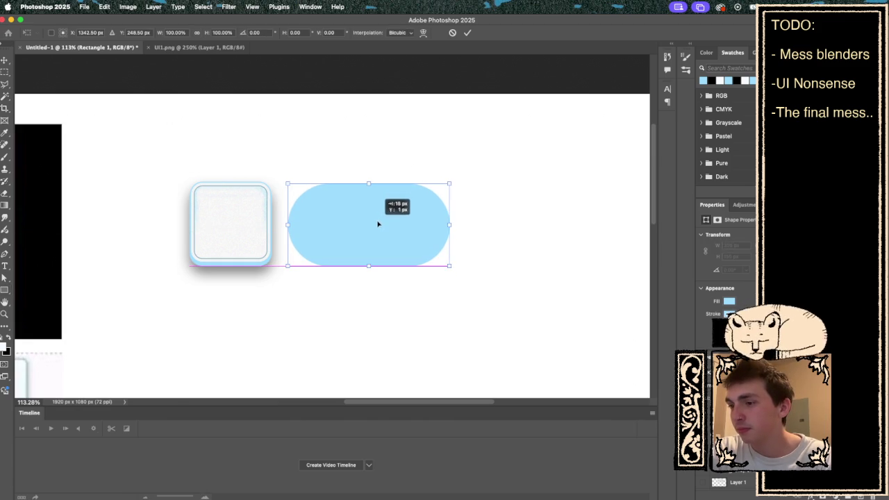
pyautogui.moveTo(452, 184); pyautogui.dragTo(424, 202)
pyautogui.moveTo(382, 233); pyautogui.dragTo(383, 227)
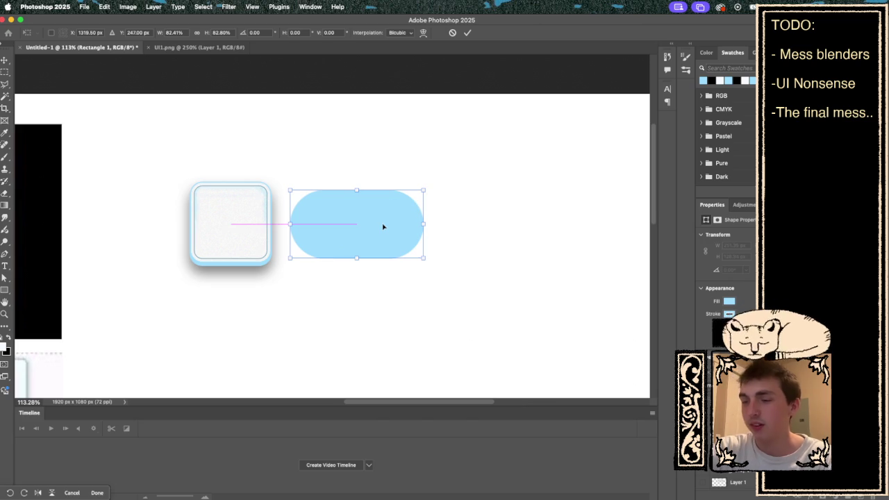
pyautogui.press('Return')
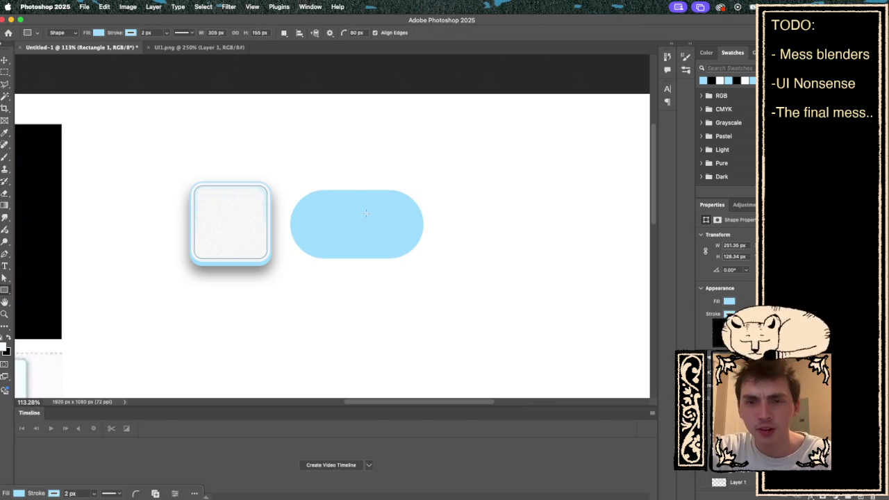
pyautogui.hotkey('ctrl', 't')
pyautogui.moveTo(360, 223); pyautogui.dragTo(371, 223)
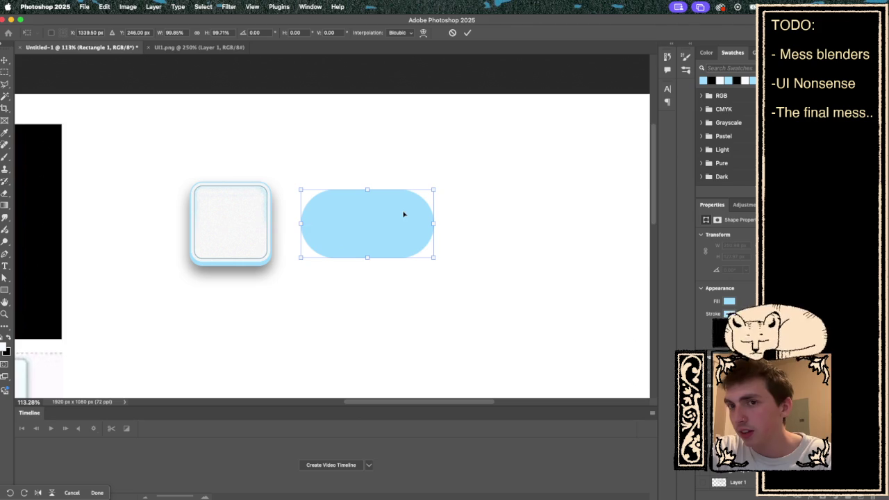
pyautogui.press('Return')
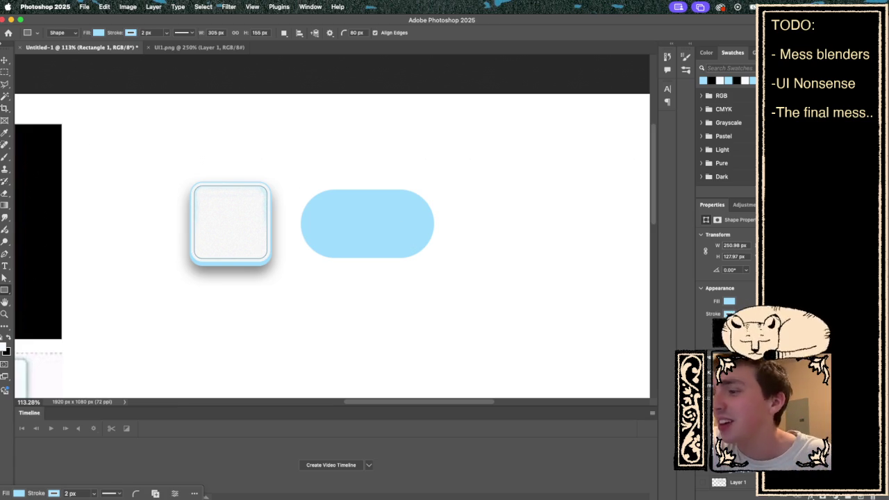
pyautogui.hscroll(2, 442, 239)
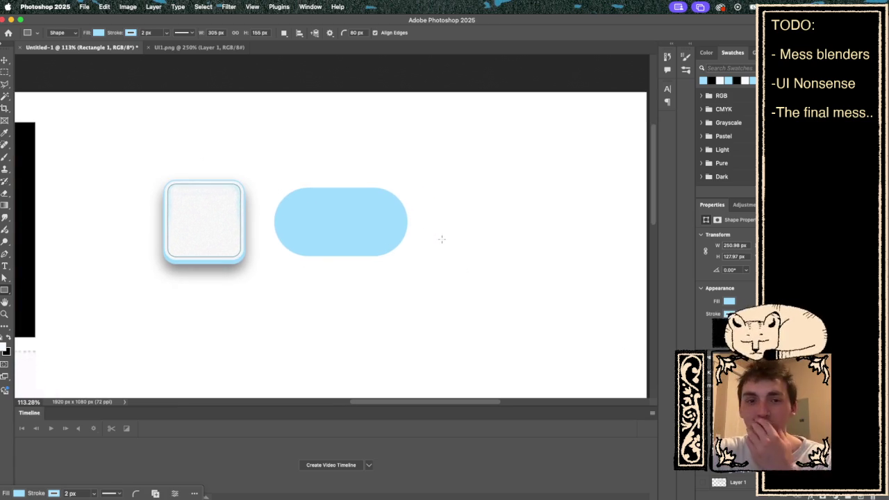
pyautogui.scroll(2, 419, 221)
pyautogui.hscroll(-2, 419, 221)
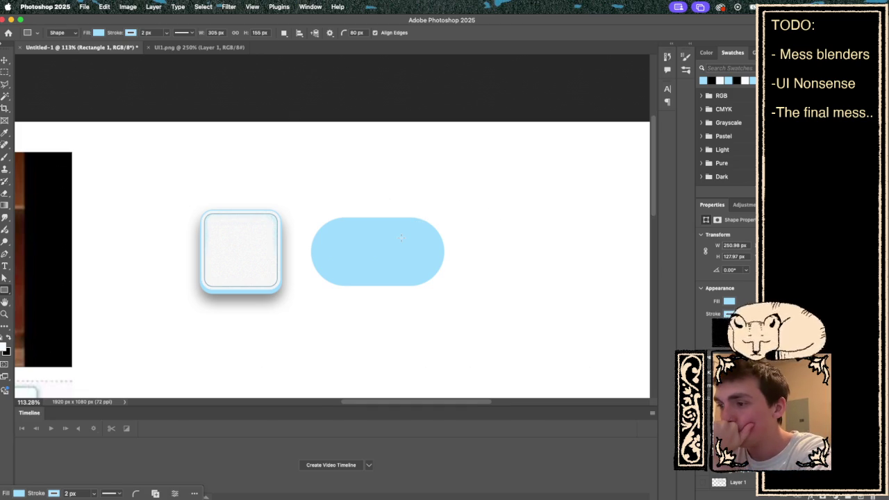
pyautogui.scroll(1, 389, 208)
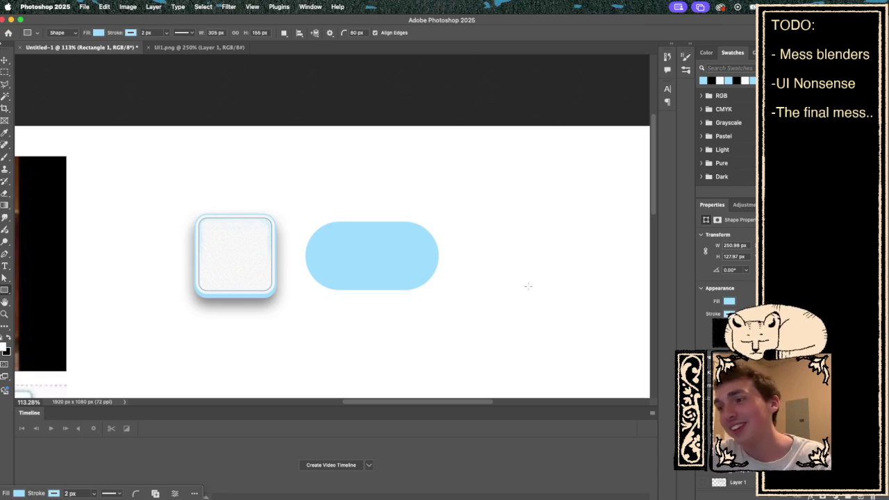
pyautogui.scroll(1, 420, 209)
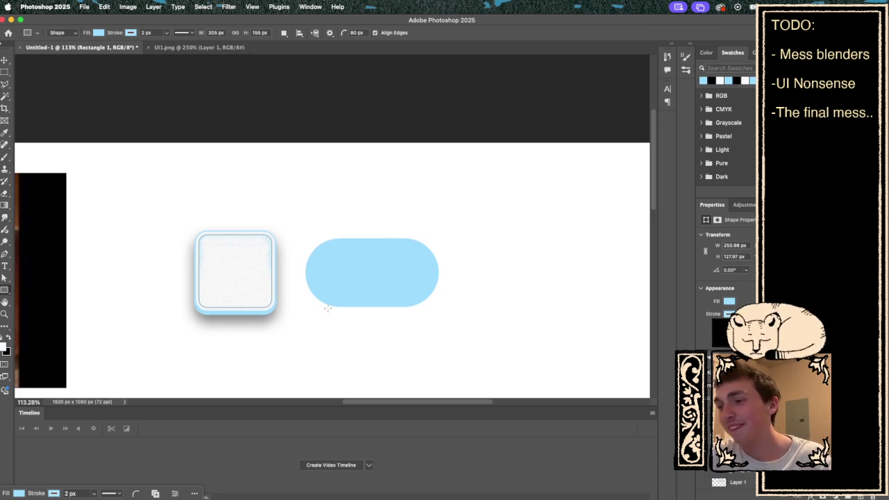
pyautogui.scroll(3, 328, 308)
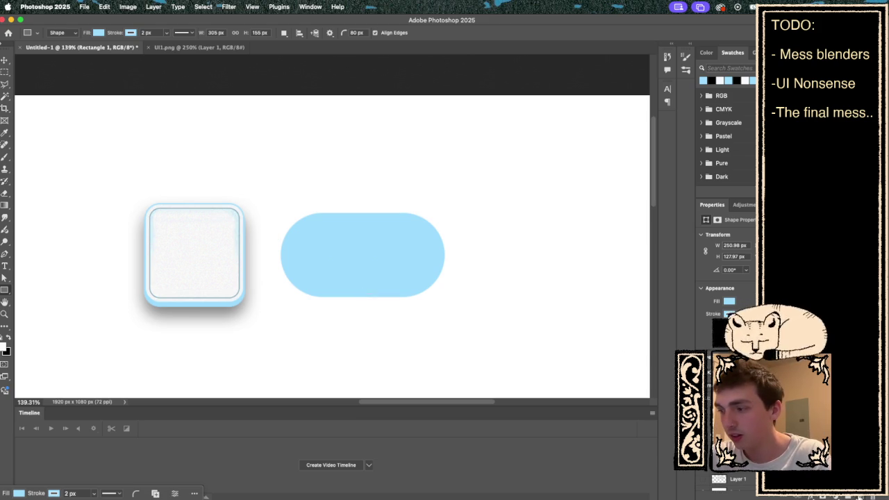
# - Add a new empty layer and drag an elliptical marquee across the pill's top
pyautogui.click(860, 496)
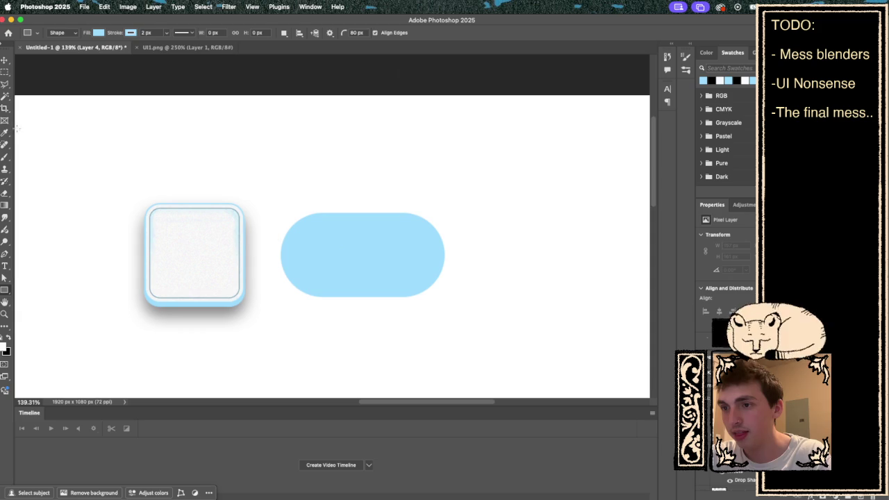
pyautogui.click(6, 73)
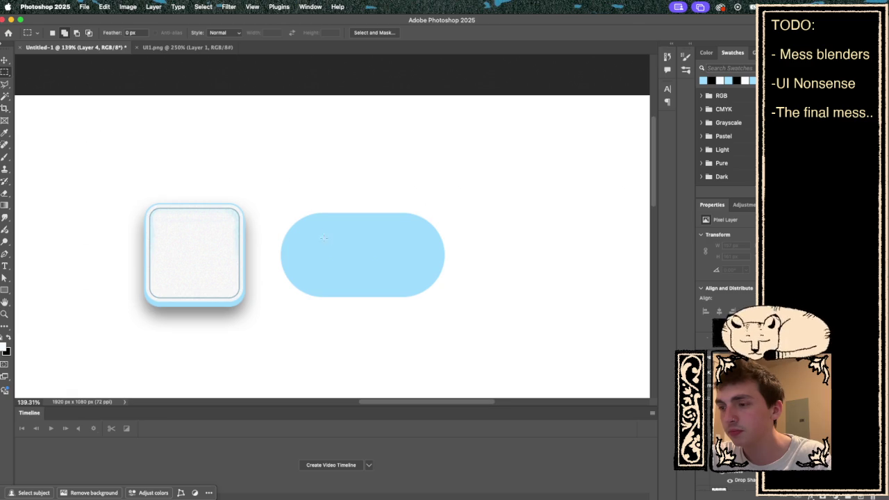
pyautogui.moveTo(301, 227); pyautogui.dragTo(418, 237)
pyautogui.click(463, 240)
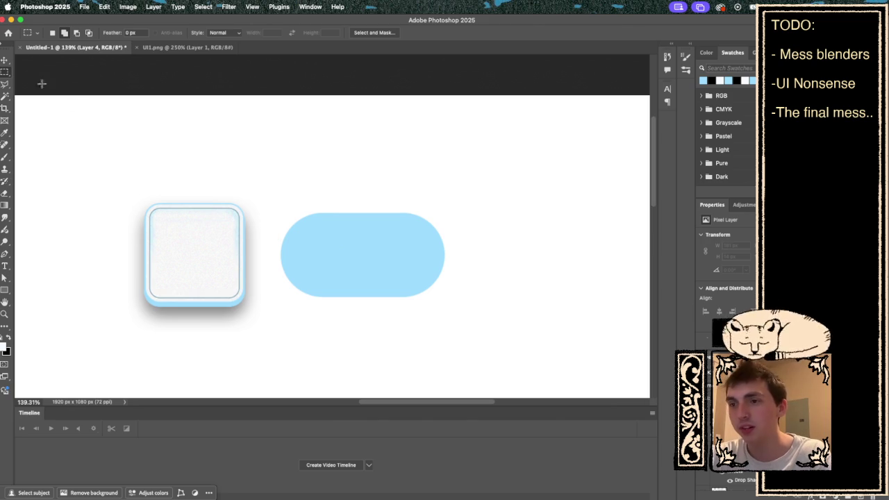
pyautogui.click(5, 72)
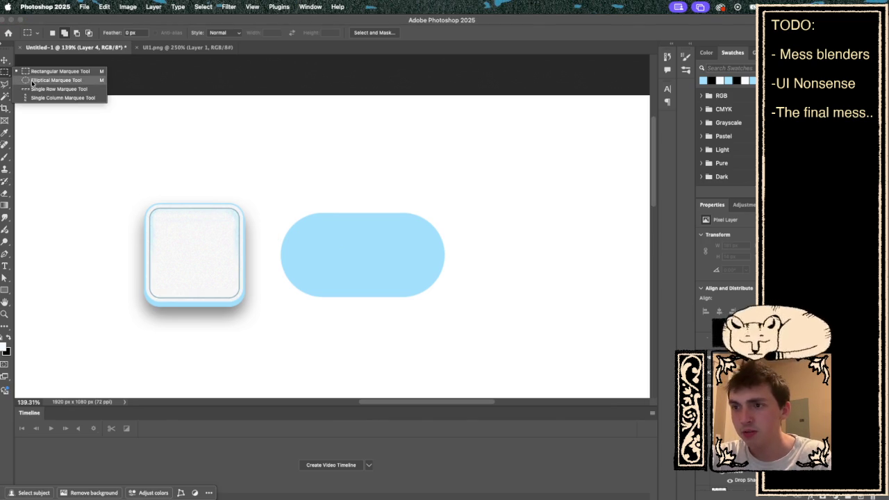
pyautogui.click(41, 82)
pyautogui.moveTo(301, 228)
pyautogui.mouseDown()
pyautogui.moveTo(439, 250)
pyautogui.moveTo(424, 241)
pyautogui.mouseUp()
pyautogui.click(307, 229)
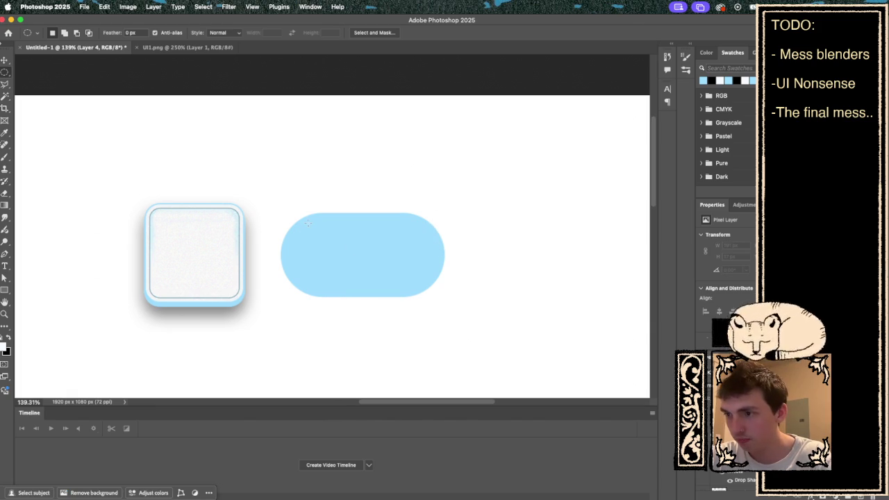
pyautogui.moveTo(303, 228); pyautogui.dragTo(422, 241)
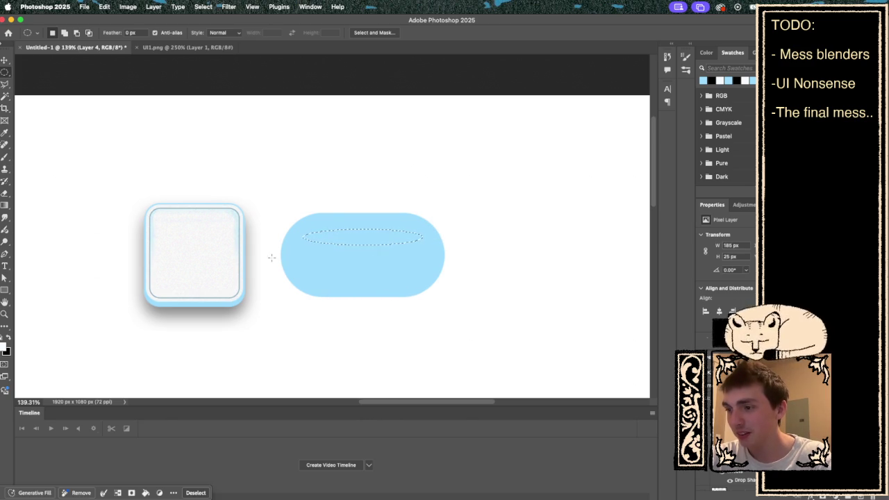
pyautogui.moveTo(291, 255); pyautogui.dragTo(307, 244)
pyautogui.hotkey('ctrl', 'z')
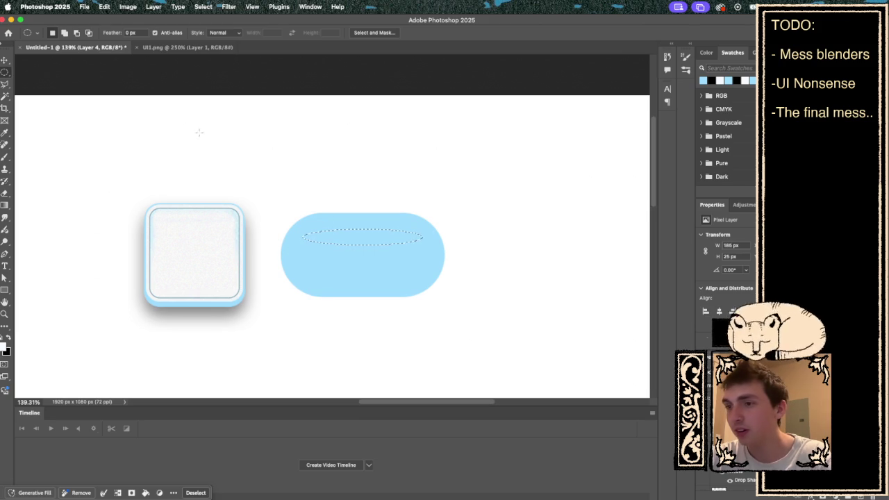
pyautogui.press('shift')
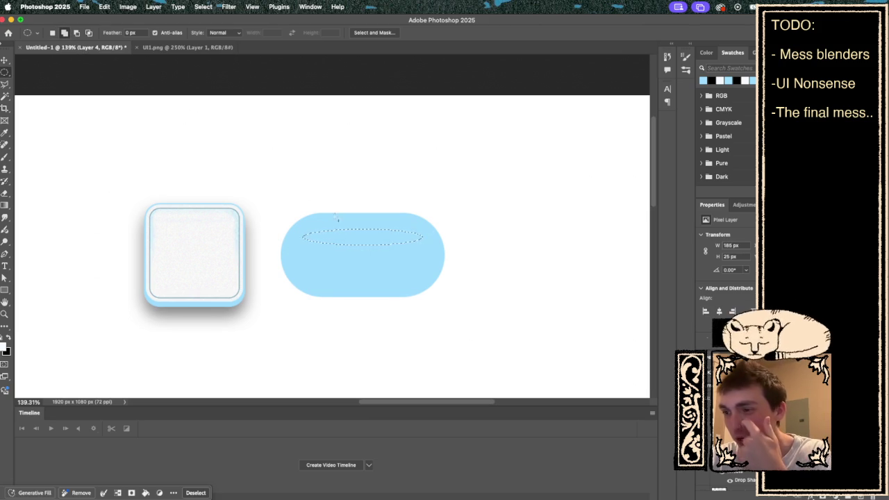
pyautogui.moveTo(300, 254); pyautogui.dragTo(291, 258)
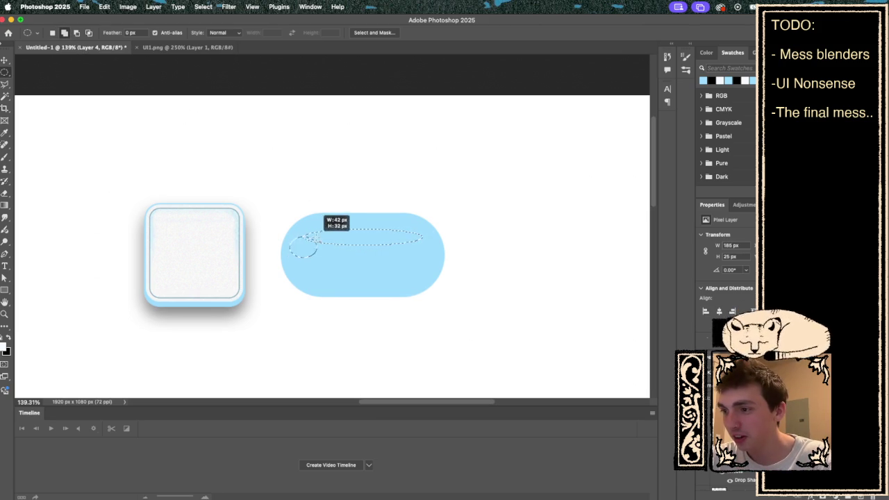
pyautogui.moveTo(327, 231); pyautogui.dragTo(348, 233)
pyautogui.hotkey('ctrl', 'z')
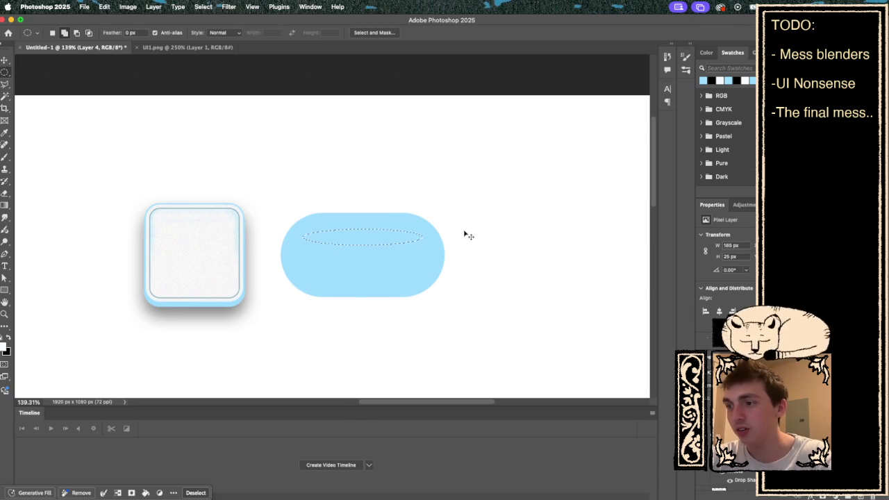
pyautogui.click(464, 230)
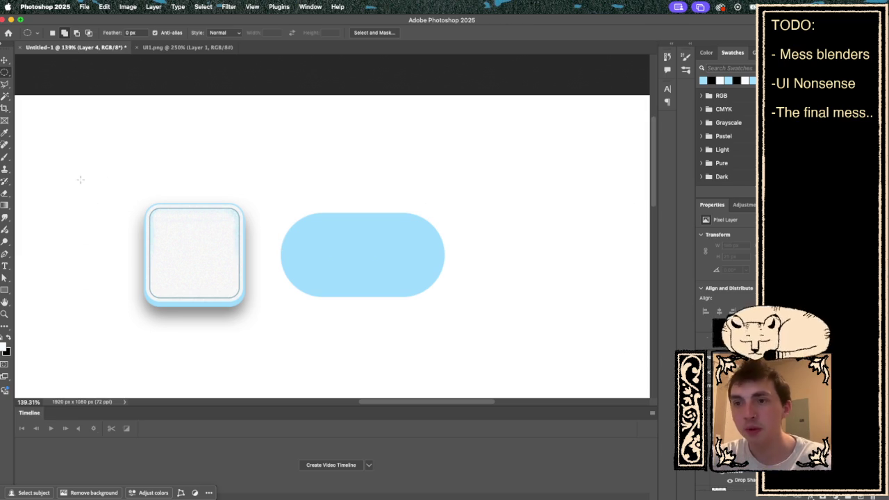
# - Rasterize the blue pill layer and Magic Wand-select its pixels
pyautogui.click(6, 97)
pyautogui.click(345, 324)
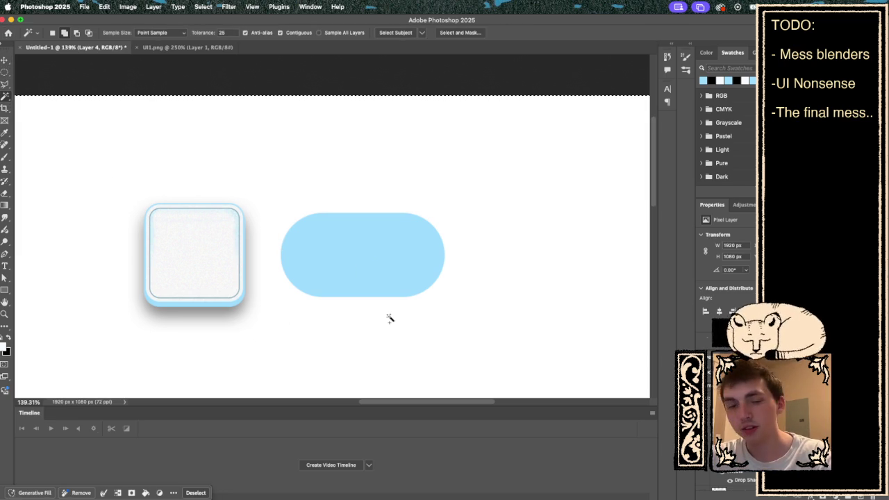
pyautogui.press('super+d')
pyautogui.keyDown('super'); pyautogui.click(360, 235); pyautogui.keyUp('super')
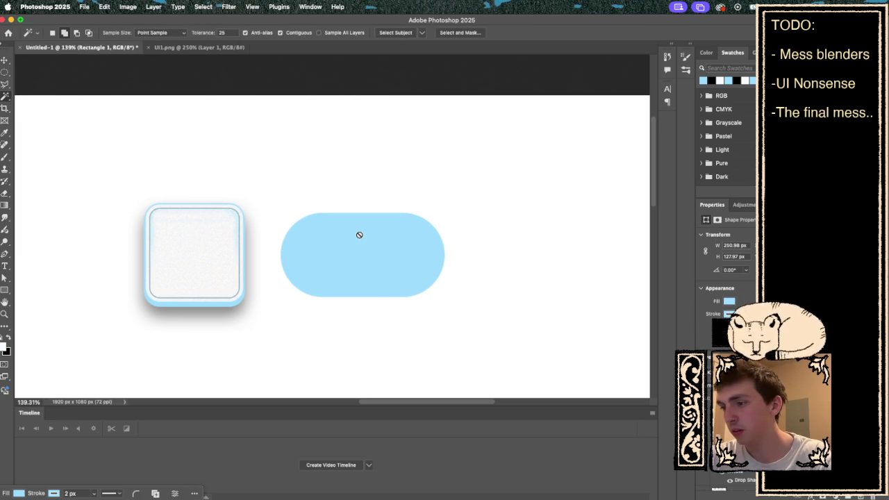
pyautogui.rightClick(654, 445)
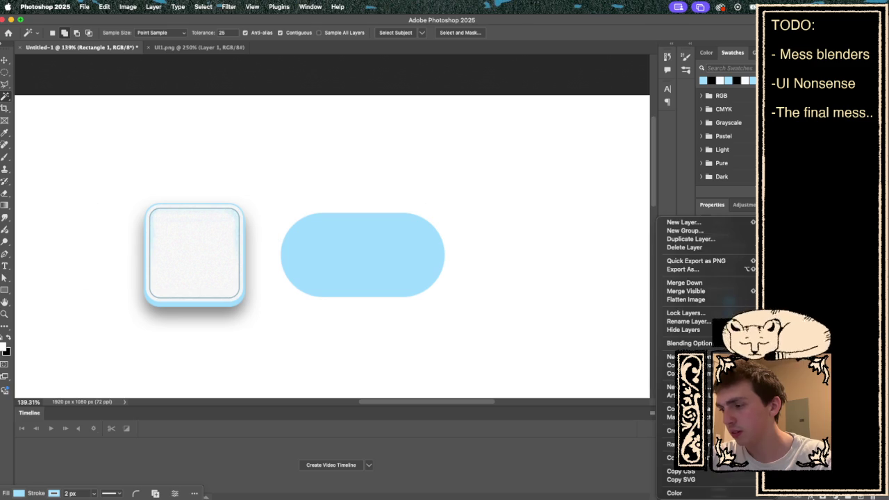
pyautogui.click(671, 445)
pyautogui.click(381, 269)
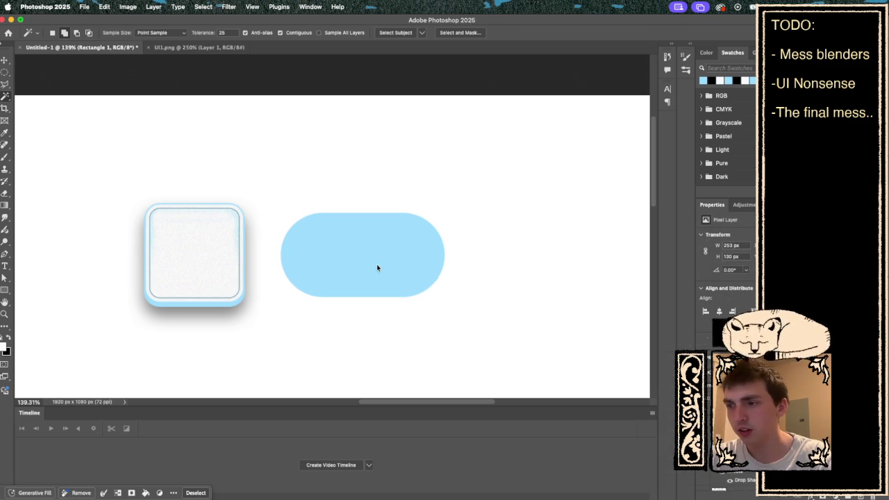
# - On the highlight layer, subtract an oval so only the pill's upper cap stays selected
pyautogui.hotkey('ctrl', 'shift', 'alt', 'n')
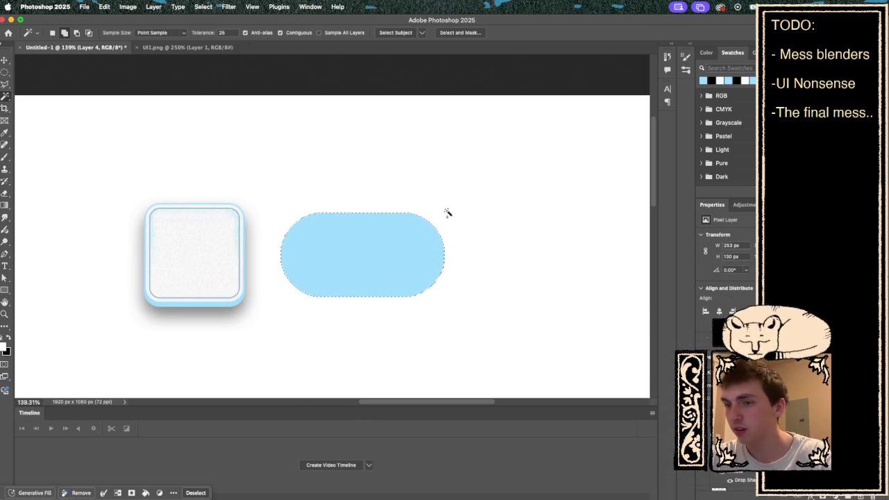
pyautogui.press('m')
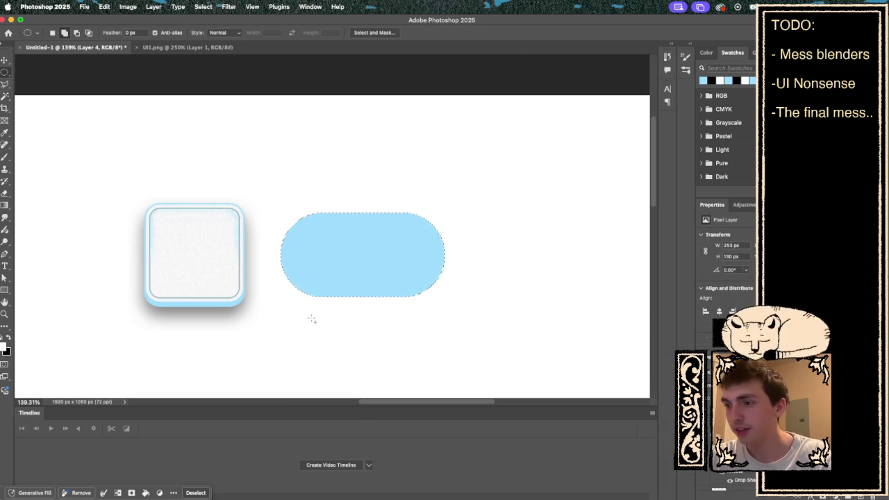
pyautogui.moveTo(295, 312)
pyautogui.mouseDown()
pyautogui.moveTo(386, 283)
pyautogui.moveTo(425, 244)
pyautogui.moveTo(447, 253)
pyautogui.moveTo(428, 251)
pyautogui.moveTo(429, 237)
pyautogui.mouseUp()
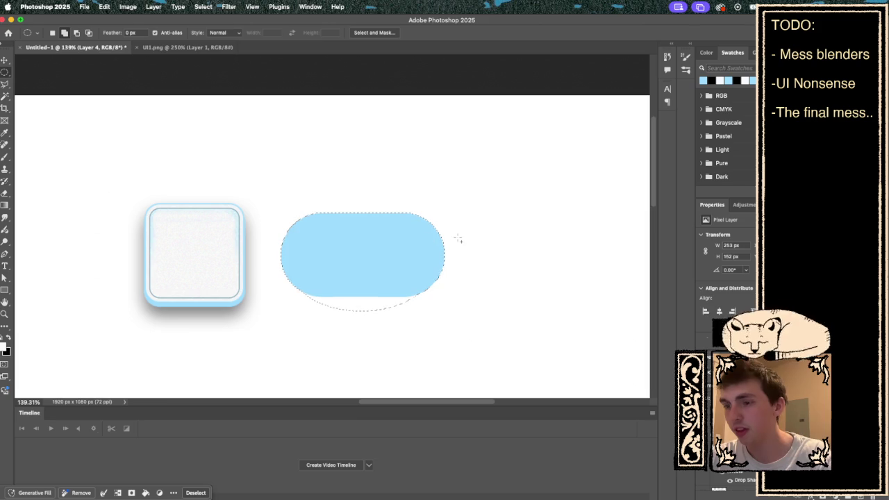
pyautogui.press('super+z')
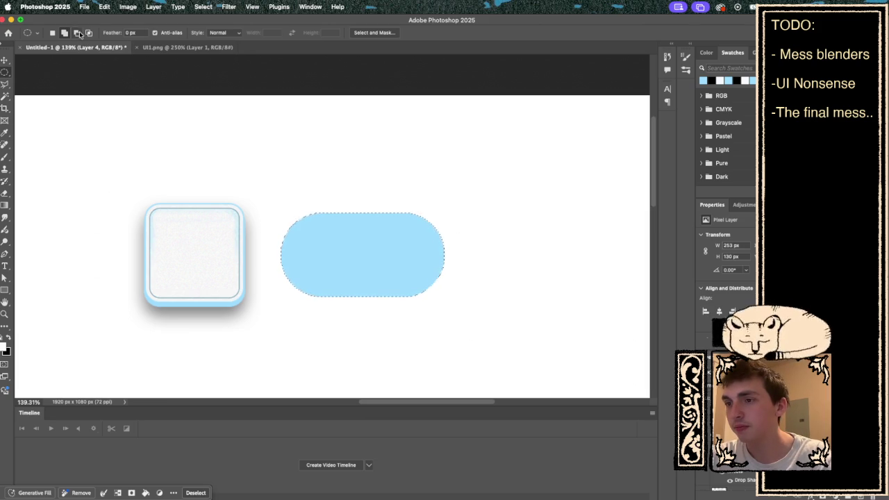
pyautogui.click(77, 32)
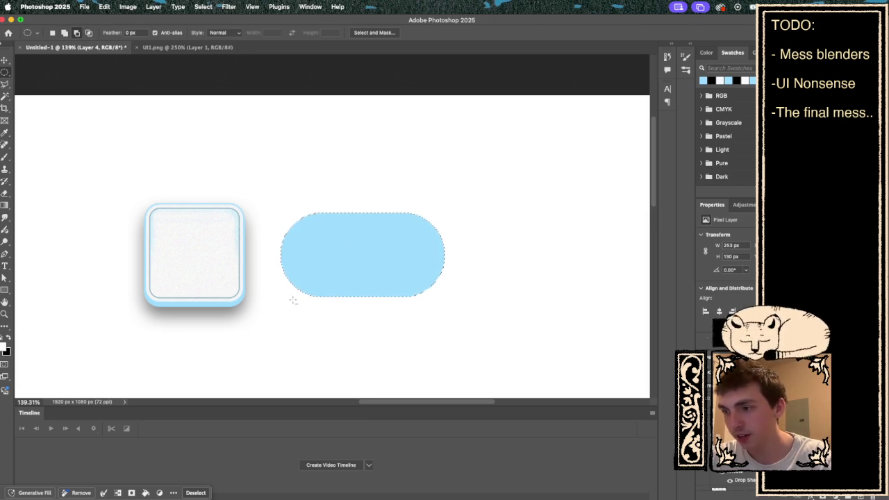
pyautogui.moveTo(287, 304)
pyautogui.mouseDown()
pyautogui.moveTo(306, 287)
pyautogui.moveTo(442, 242)
pyautogui.mouseUp()
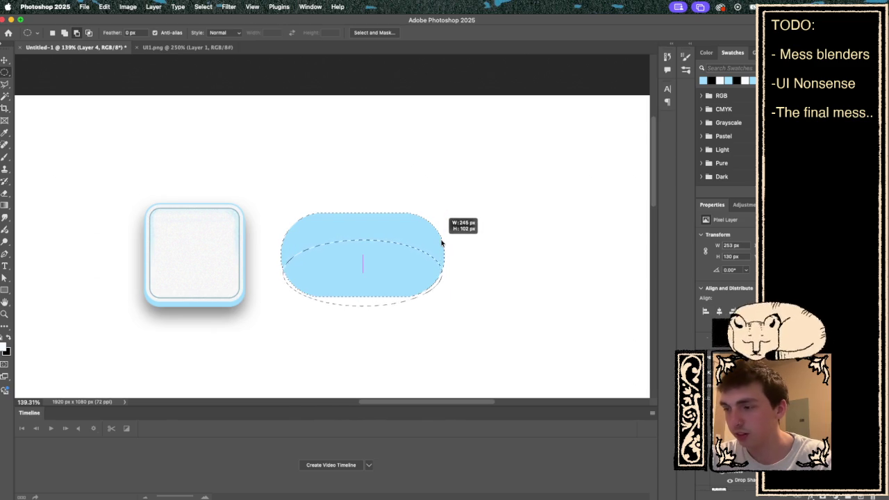
pyautogui.moveTo(441, 242); pyautogui.dragTo(441, 242)
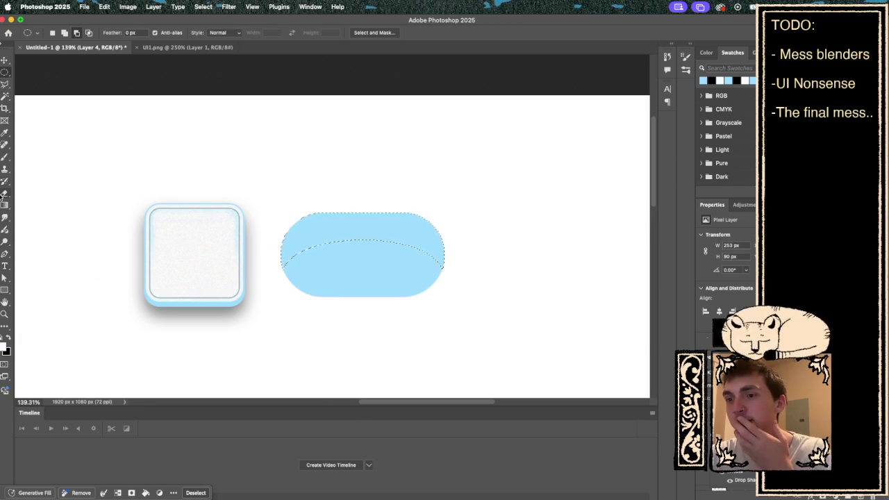
# - Fill the pill's upper selection with a radial white-to-transparent gradient highlight
pyautogui.click(4, 207)
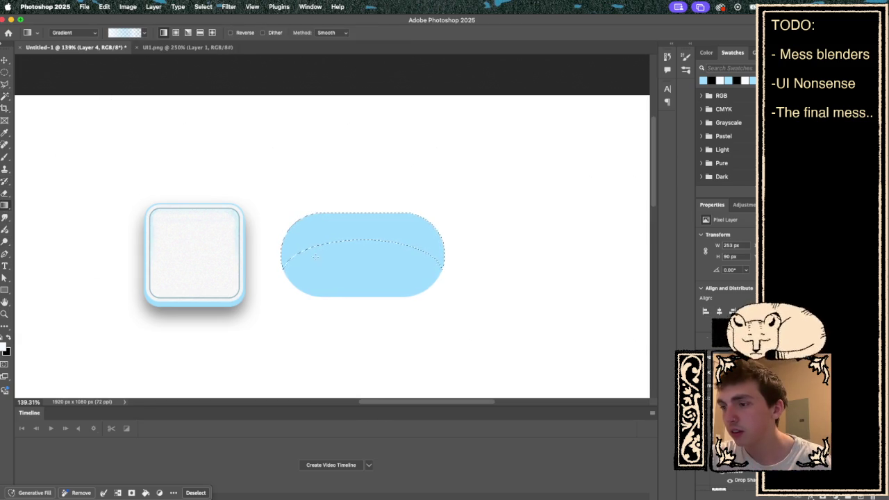
pyautogui.moveTo(252, 311); pyautogui.dragTo(252, 397)
pyautogui.moveTo(345, 142); pyautogui.dragTo(346, 278)
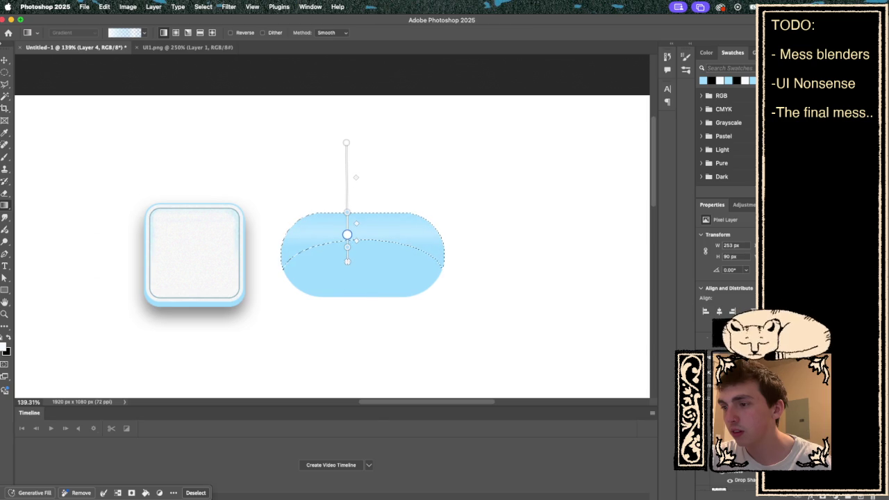
pyautogui.moveTo(347, 264); pyautogui.dragTo(347, 265)
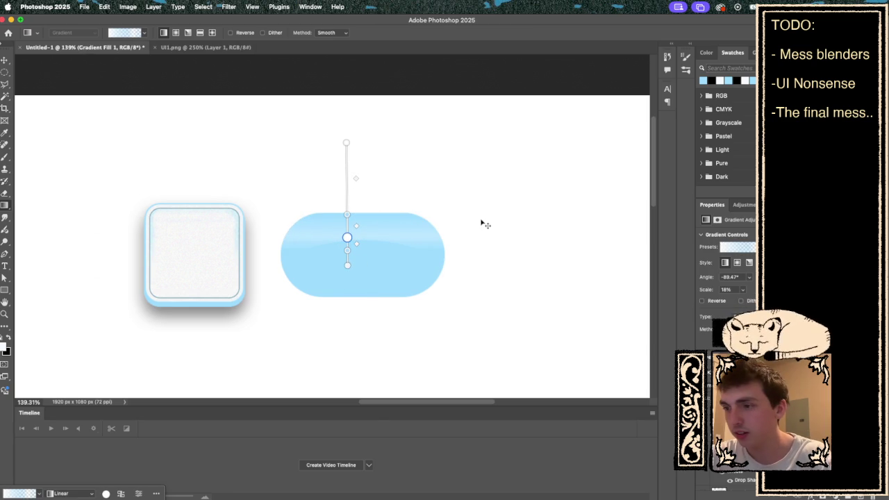
pyautogui.press('super+z')
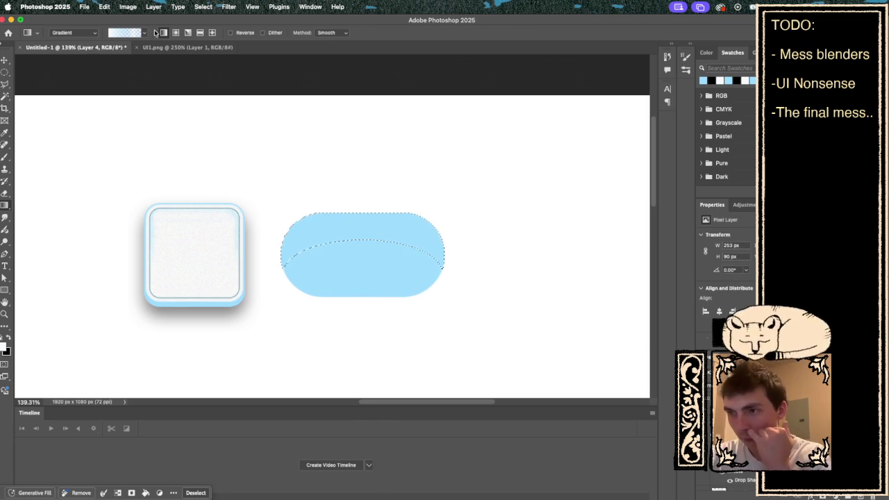
pyautogui.click(175, 33)
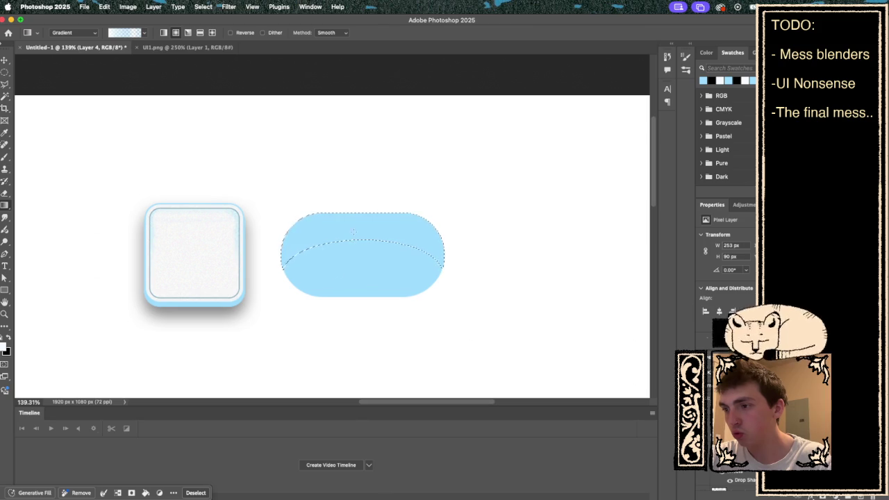
pyautogui.moveTo(346, 273)
pyautogui.mouseDown()
pyautogui.moveTo(385, 230)
pyautogui.moveTo(409, 250)
pyautogui.moveTo(400, 266)
pyautogui.mouseUp()
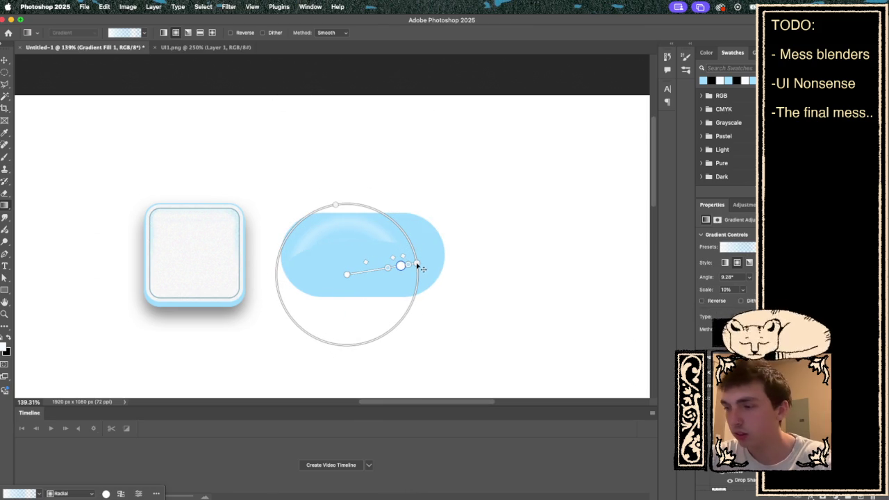
# - Redraw the radial highlight from the pill's centre, discarding a trial Free Transform
pyautogui.hotkey('ctrl', 'z')
pyautogui.moveTo(362, 263)
pyautogui.mouseDown()
pyautogui.moveTo(419, 260)
pyautogui.moveTo(405, 264)
pyautogui.moveTo(462, 244)
pyautogui.moveTo(407, 253)
pyautogui.moveTo(483, 260)
pyautogui.moveTo(558, 239)
pyautogui.moveTo(558, 219)
pyautogui.moveTo(446, 240)
pyautogui.moveTo(413, 232)
pyautogui.moveTo(362, 238)
pyautogui.moveTo(417, 246)
pyautogui.moveTo(403, 243)
pyautogui.moveTo(393, 254)
pyautogui.mouseUp()
pyautogui.hotkey('ctrl', 't')
pyautogui.hotkey('ctrl', 'z')
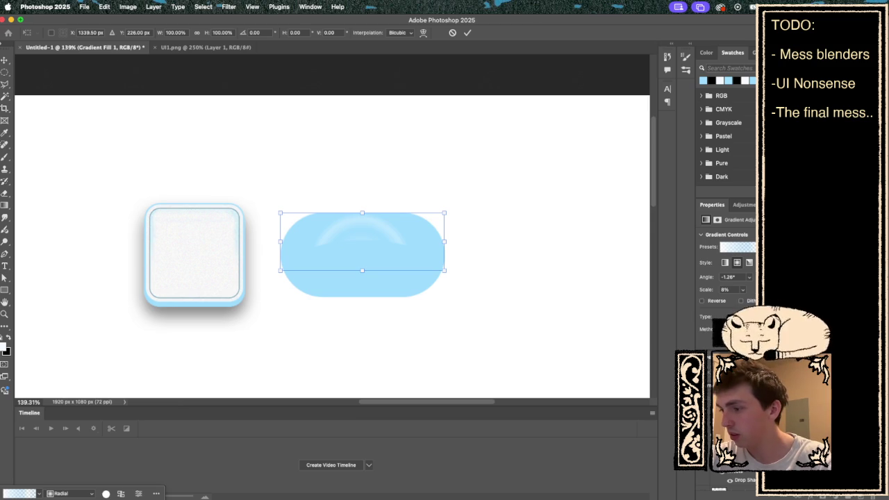
pyautogui.press('Return')
pyautogui.press('g')
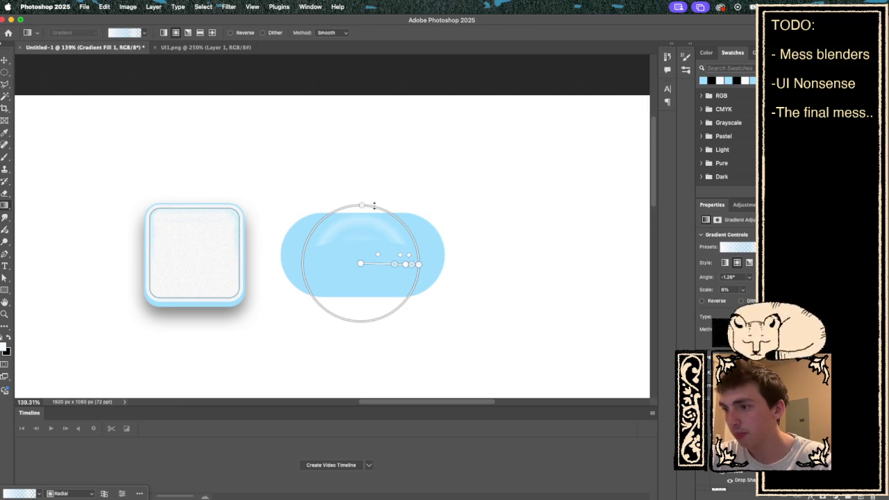
# - Flatten and rotate the radial highlight into a wide horizontal ellipse across the pill
pyautogui.moveTo(363, 206); pyautogui.dragTo(361, 224)
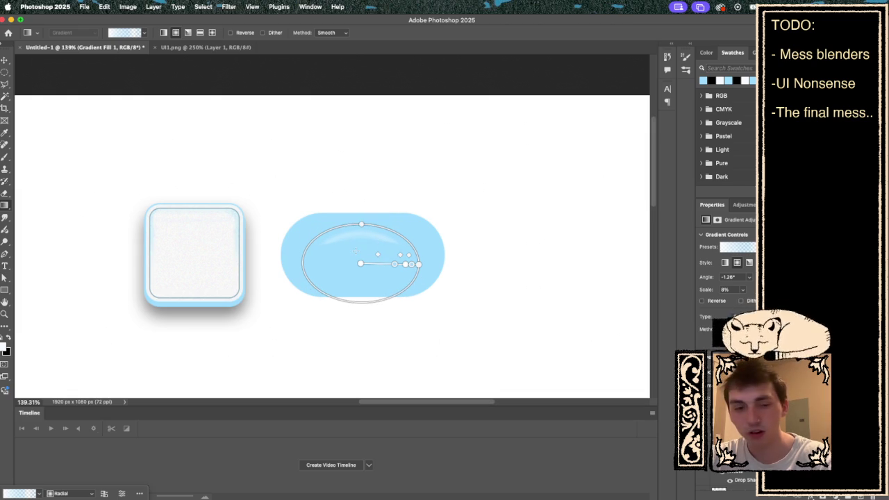
pyautogui.moveTo(361, 266); pyautogui.dragTo(363, 259)
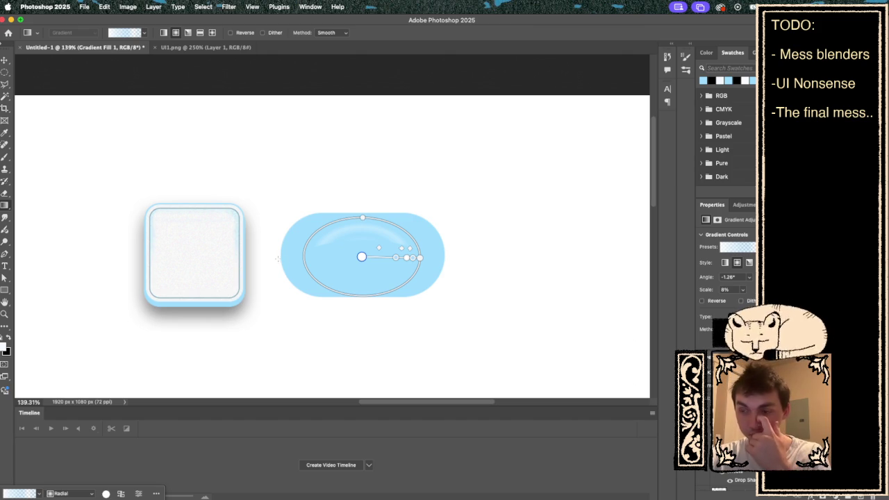
pyautogui.moveTo(333, 217); pyautogui.dragTo(334, 223)
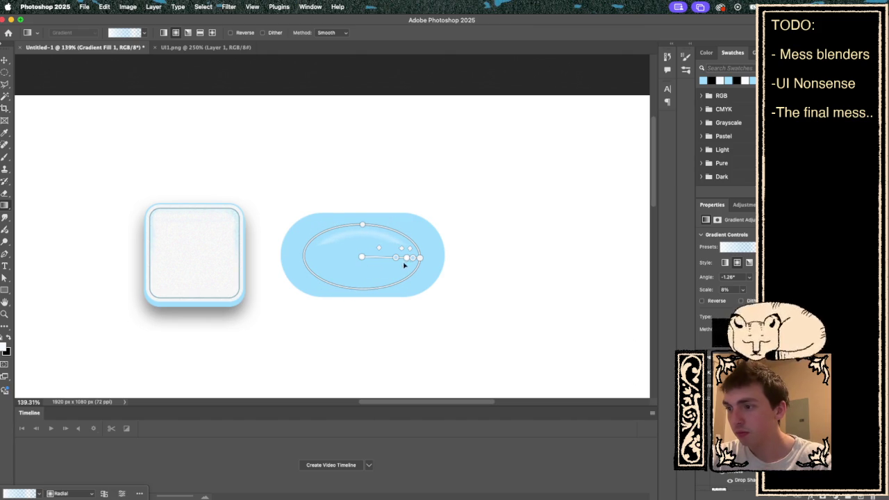
pyautogui.moveTo(425, 260)
pyautogui.mouseDown()
pyautogui.moveTo(417, 232)
pyautogui.moveTo(363, 194)
pyautogui.moveTo(360, 215)
pyautogui.mouseUp()
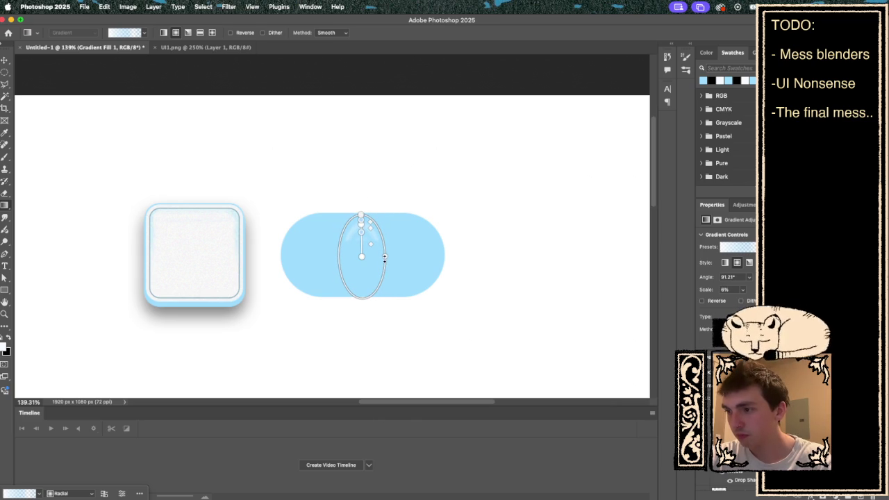
pyautogui.moveTo(385, 257); pyautogui.dragTo(408, 260)
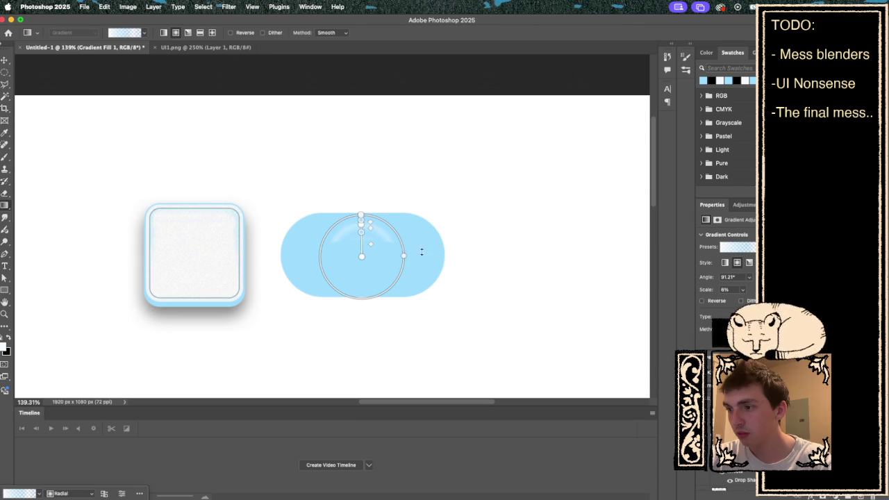
pyautogui.moveTo(404, 257)
pyautogui.mouseDown()
pyautogui.moveTo(358, 263)
pyautogui.moveTo(375, 257)
pyautogui.mouseUp()
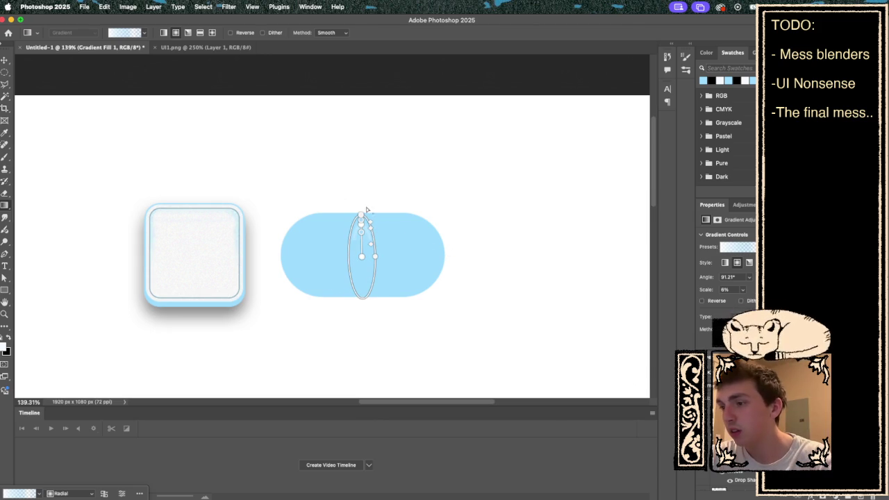
pyautogui.moveTo(360, 214)
pyautogui.mouseDown()
pyautogui.moveTo(413, 238)
pyautogui.moveTo(397, 288)
pyautogui.moveTo(428, 298)
pyautogui.moveTo(454, 324)
pyautogui.moveTo(445, 329)
pyautogui.moveTo(468, 329)
pyautogui.moveTo(460, 334)
pyautogui.mouseUp()
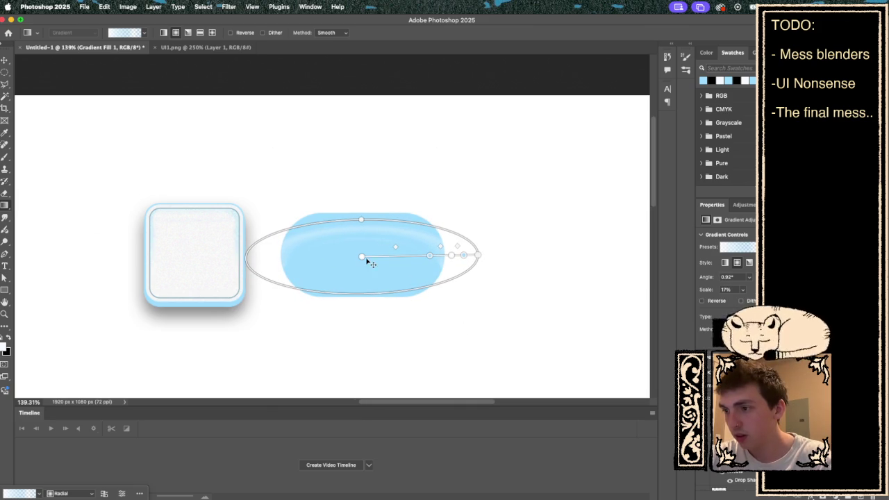
pyautogui.moveTo(362, 259); pyautogui.dragTo(364, 255)
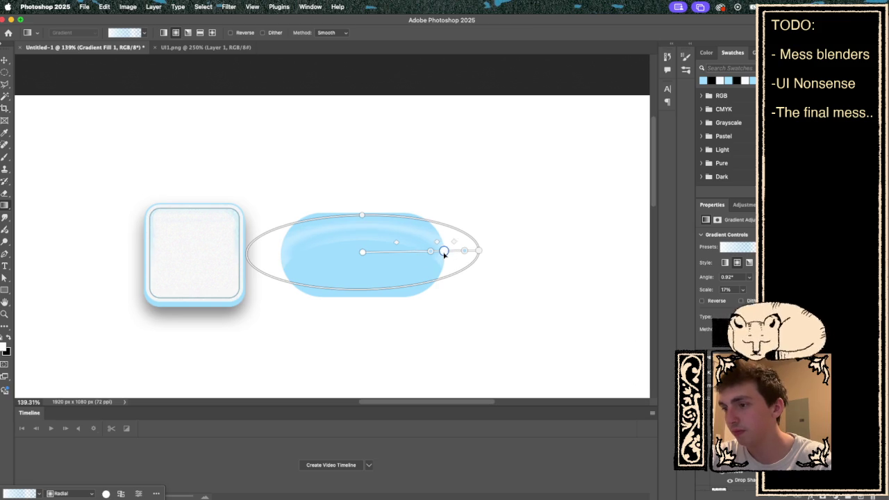
# - Move the gradient's colour stops inward and fine-tune the highlight's position
pyautogui.click(449, 251)
pyautogui.moveTo(428, 255)
pyautogui.mouseDown()
pyautogui.moveTo(371, 252)
pyautogui.moveTo(441, 256)
pyautogui.moveTo(426, 261)
pyautogui.mouseUp()
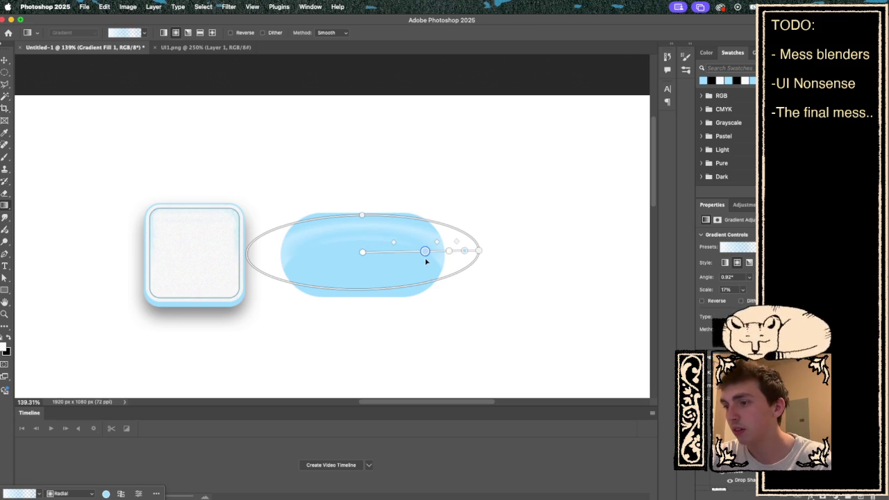
pyautogui.moveTo(364, 255); pyautogui.dragTo(363, 251)
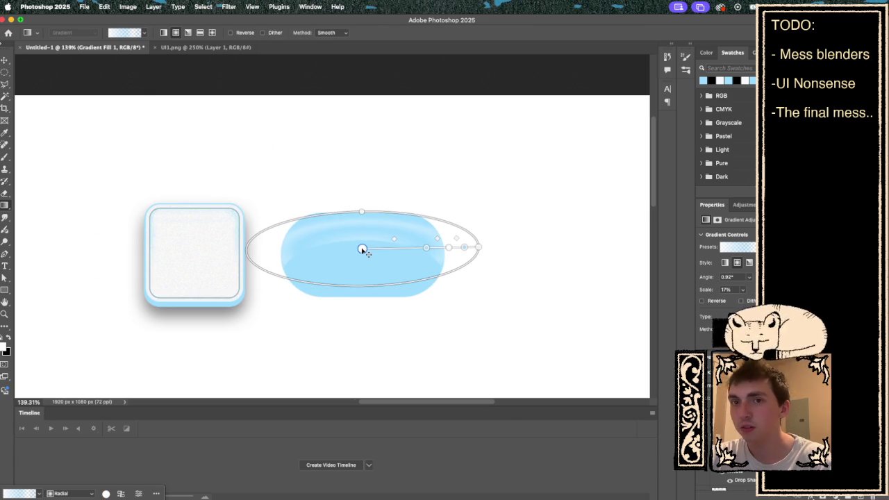
pyautogui.click(463, 248)
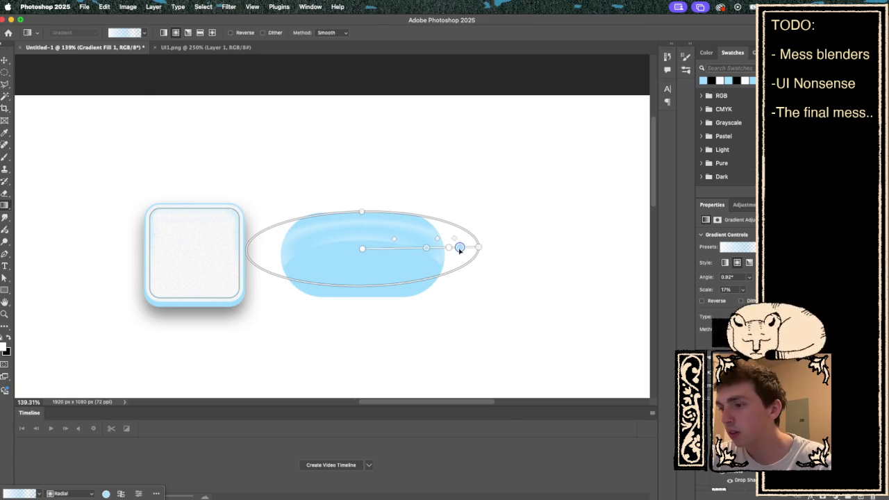
pyautogui.moveTo(463, 248)
pyautogui.mouseDown()
pyautogui.moveTo(455, 248)
pyautogui.moveTo(478, 247)
pyautogui.mouseUp()
pyautogui.moveTo(366, 248); pyautogui.dragTo(367, 250)
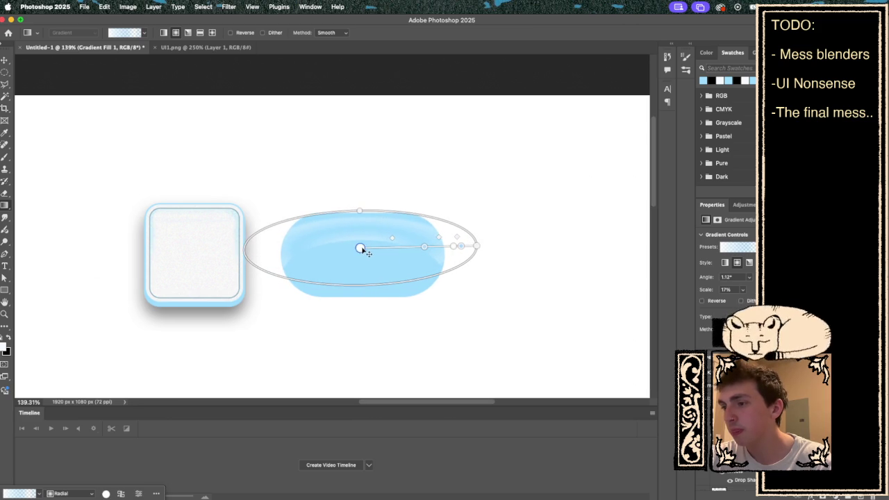
# - Return to the radial gradient and push its end stop slightly outward
pyautogui.press('r')
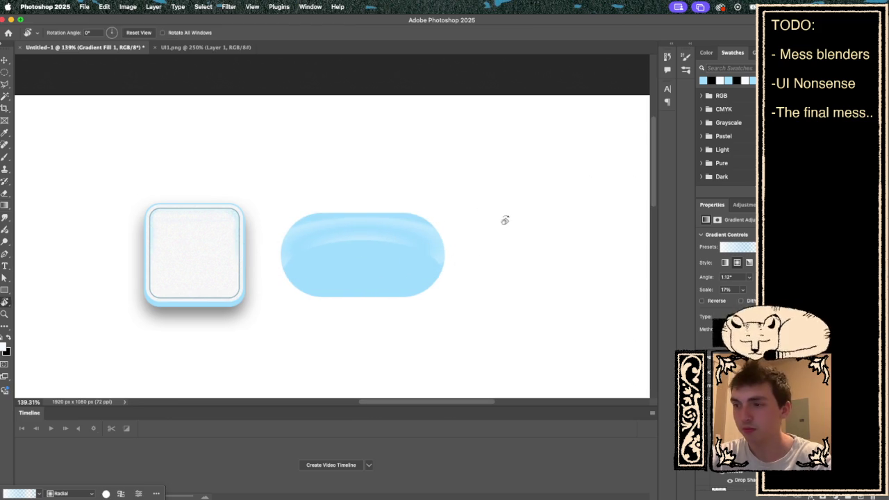
pyautogui.press('g')
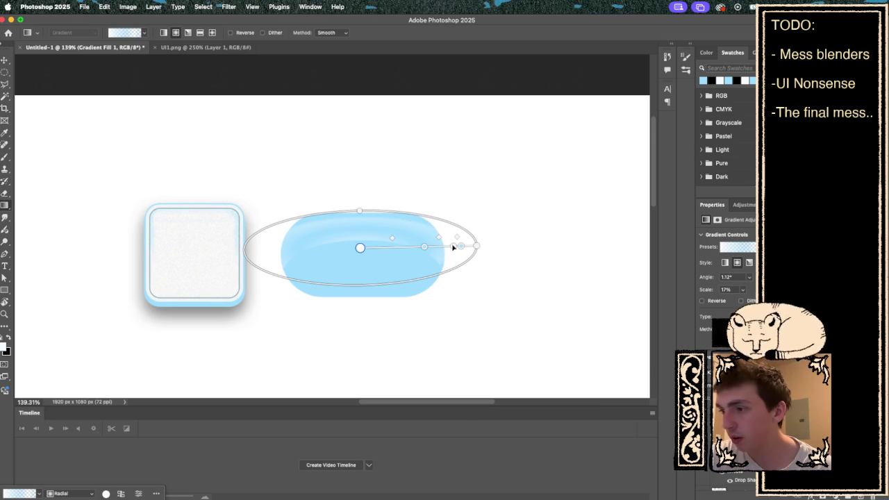
pyautogui.moveTo(425, 249)
pyautogui.mouseDown()
pyautogui.moveTo(405, 250)
pyautogui.moveTo(476, 248)
pyautogui.moveTo(445, 261)
pyautogui.moveTo(451, 249)
pyautogui.moveTo(396, 258)
pyautogui.moveTo(418, 262)
pyautogui.mouseUp()
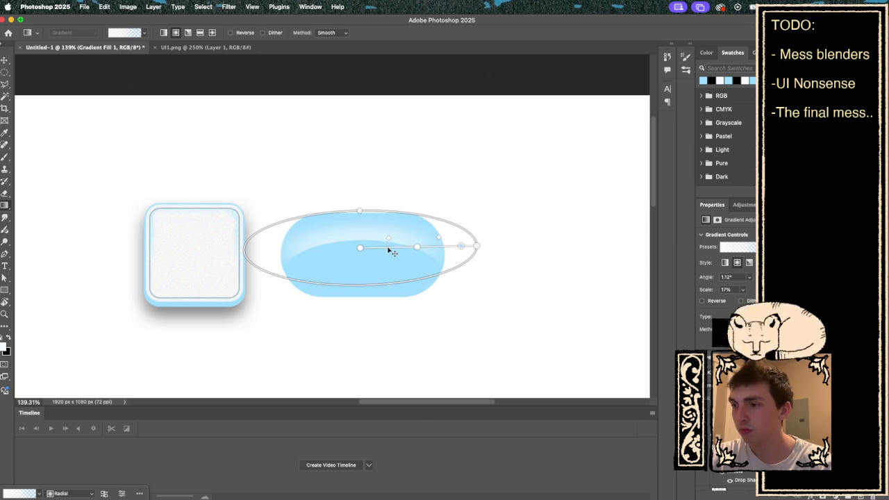
# - Add a gradient stop and set the outer stop to the pill's sampled light blue
pyautogui.click(388, 247)
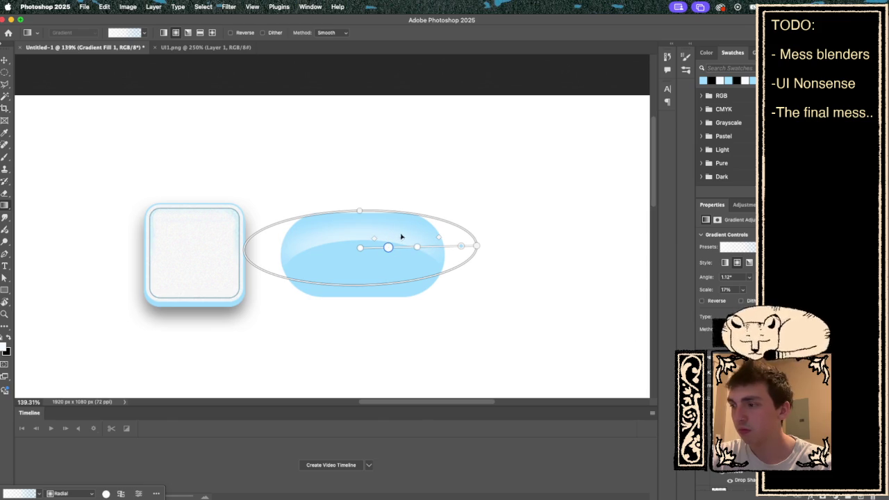
pyautogui.click(740, 246)
pyautogui.click(741, 246)
pyautogui.scroll(-3, 729, 278)
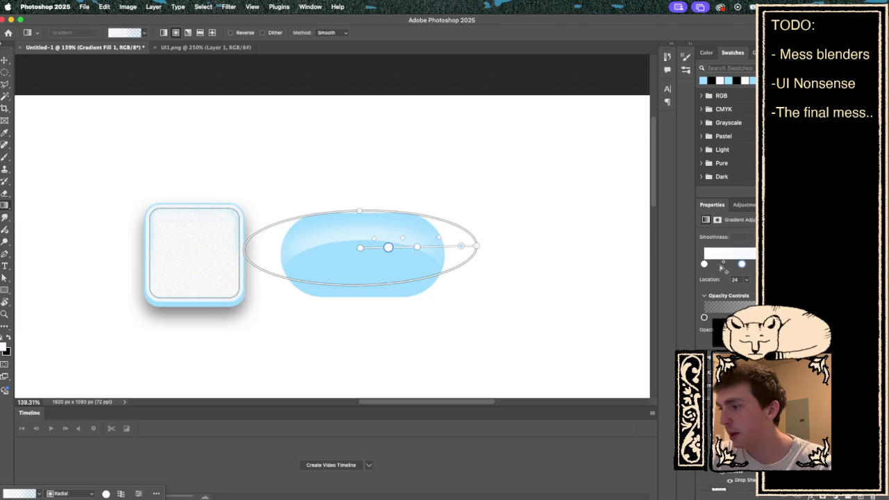
pyautogui.click(723, 264)
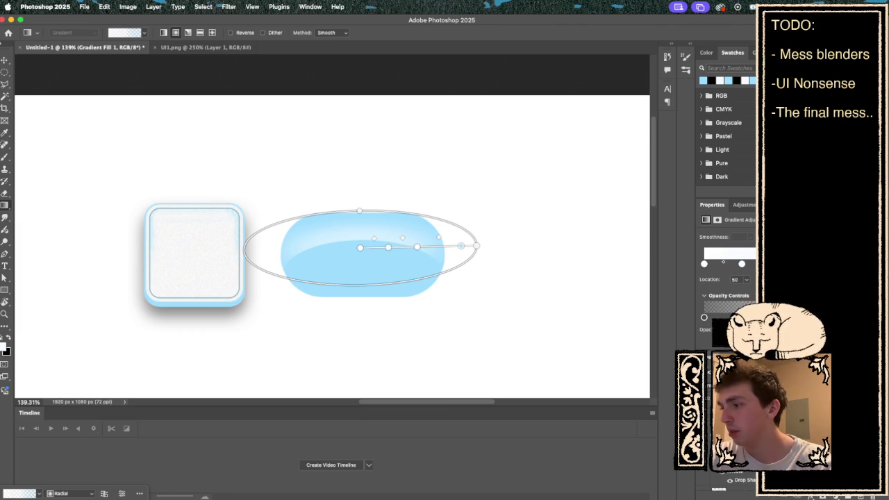
pyautogui.click(741, 264)
pyautogui.click(728, 80)
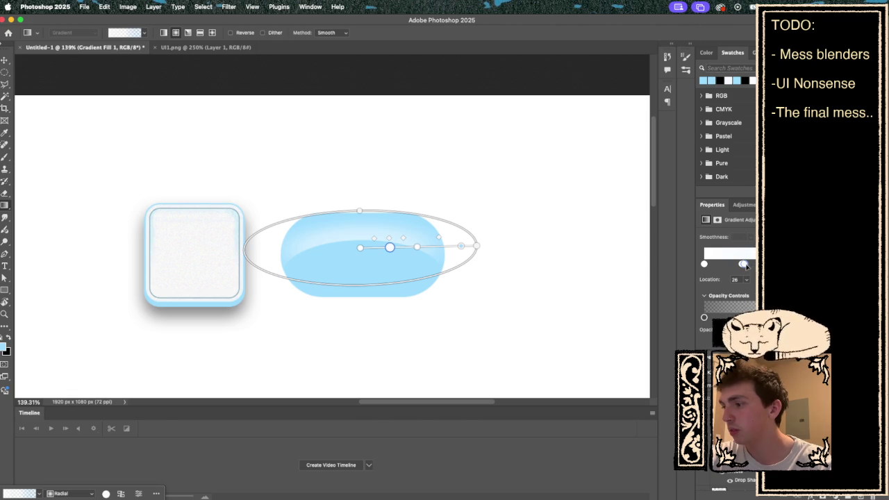
pyautogui.doubleClick(743, 264)
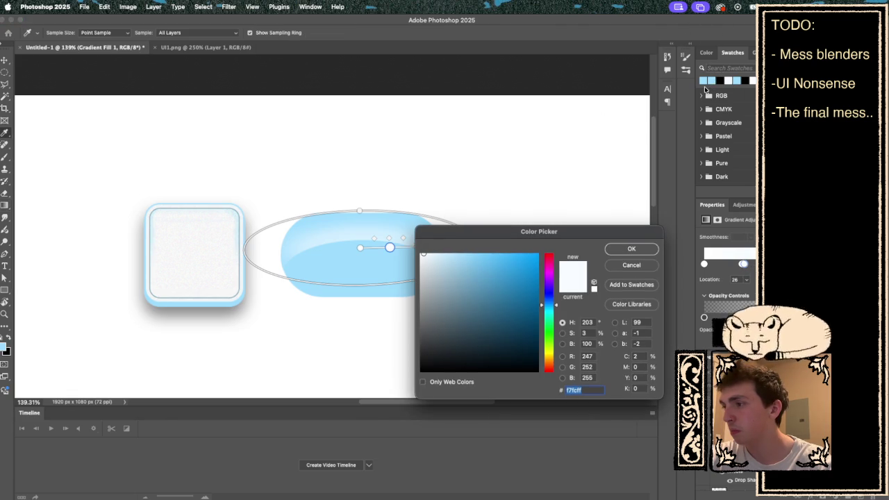
pyautogui.click(391, 246)
pyautogui.click(632, 248)
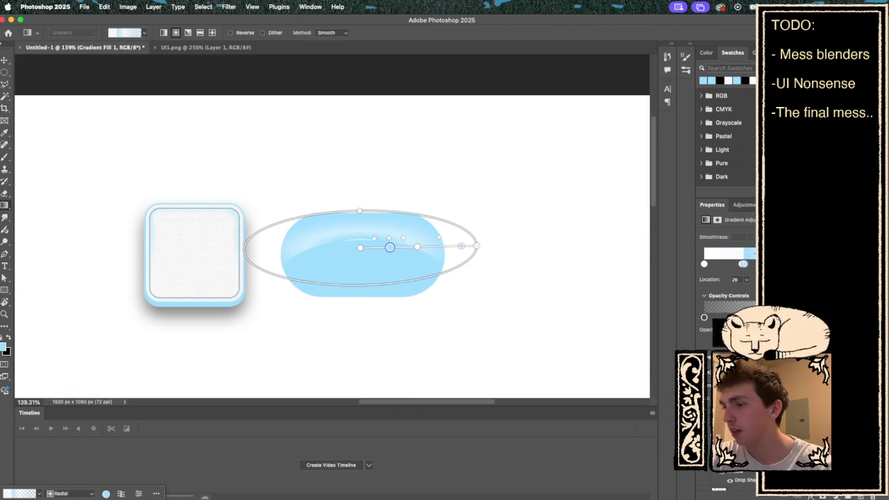
# - Add another stop at about 36% and raise the highlight higher on the pill
pyautogui.click(721, 265)
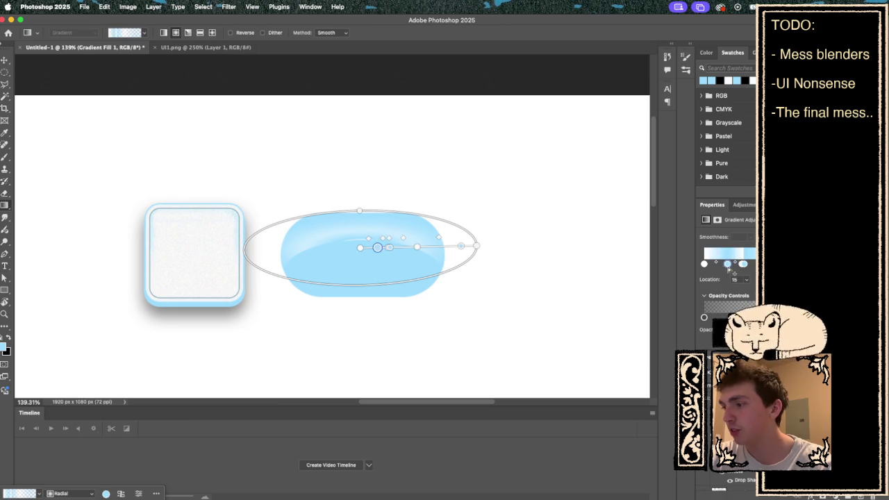
pyautogui.moveTo(744, 264); pyautogui.dragTo(762, 264)
pyautogui.moveTo(402, 247)
pyautogui.mouseDown()
pyautogui.moveTo(425, 247)
pyautogui.moveTo(403, 247)
pyautogui.mouseUp()
pyautogui.moveTo(760, 265)
pyautogui.mouseDown()
pyautogui.moveTo(742, 267)
pyautogui.moveTo(770, 269)
pyautogui.moveTo(753, 273)
pyautogui.mouseUp()
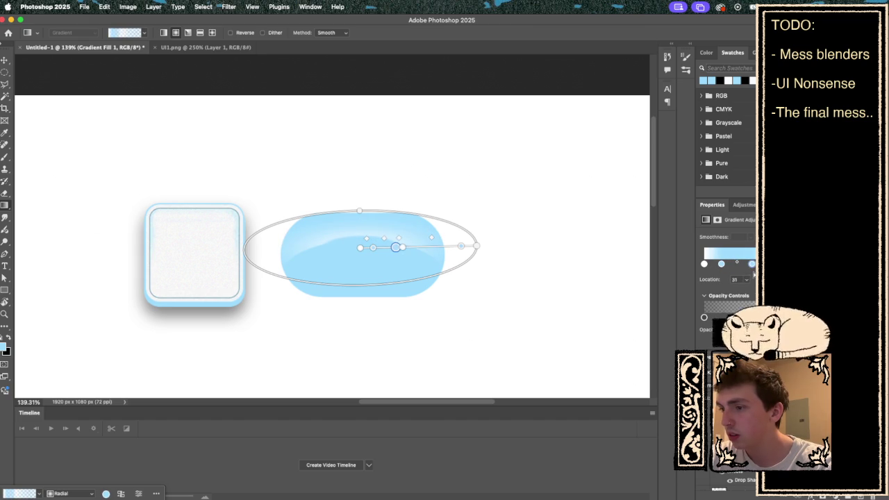
pyautogui.moveTo(399, 247); pyautogui.dragTo(402, 247)
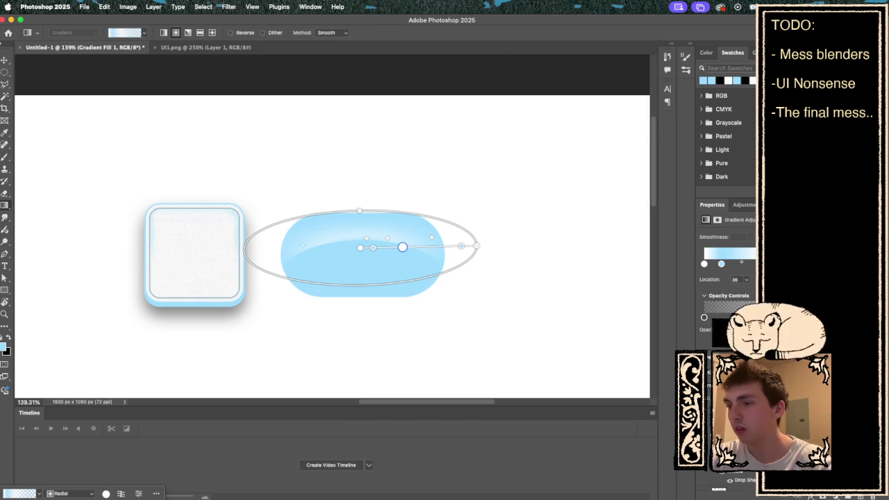
pyautogui.moveTo(360, 249); pyautogui.dragTo(360, 241)
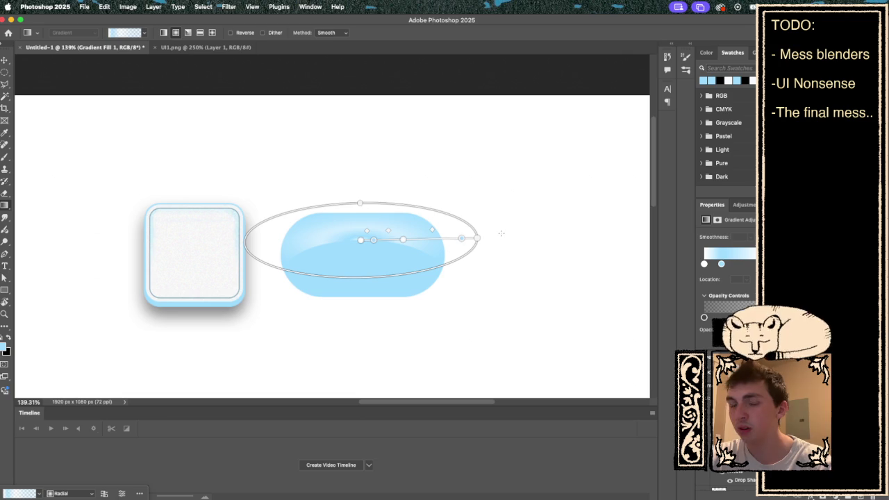
# - Flatten the highlight ellipse vertically, stretch it wider to the right, and nudge its centre right
pyautogui.press('t')
pyautogui.press('g')
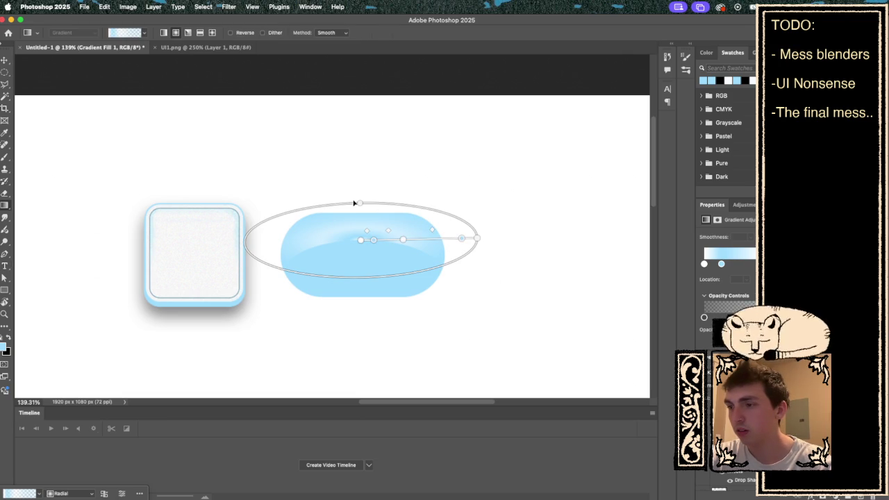
pyautogui.moveTo(402, 202); pyautogui.dragTo(402, 215)
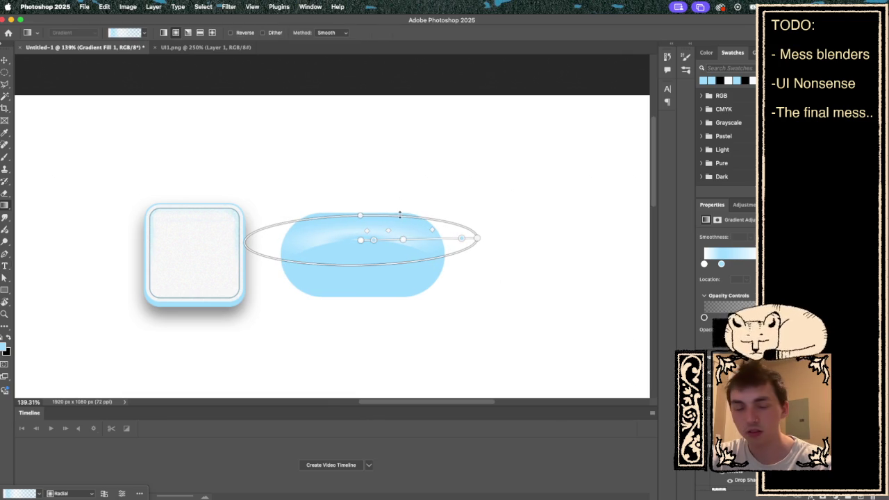
pyautogui.moveTo(478, 242)
pyautogui.mouseDown()
pyautogui.moveTo(509, 241)
pyautogui.moveTo(512, 250)
pyautogui.mouseUp()
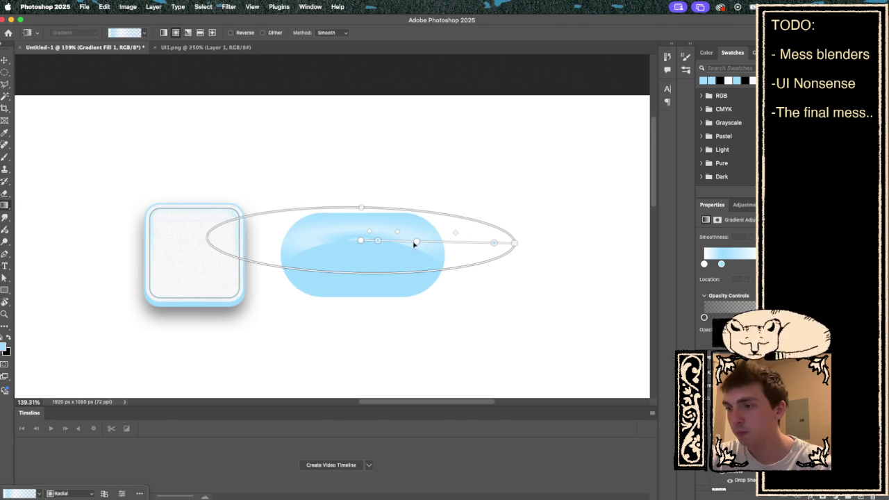
pyautogui.moveTo(360, 241); pyautogui.dragTo(363, 244)
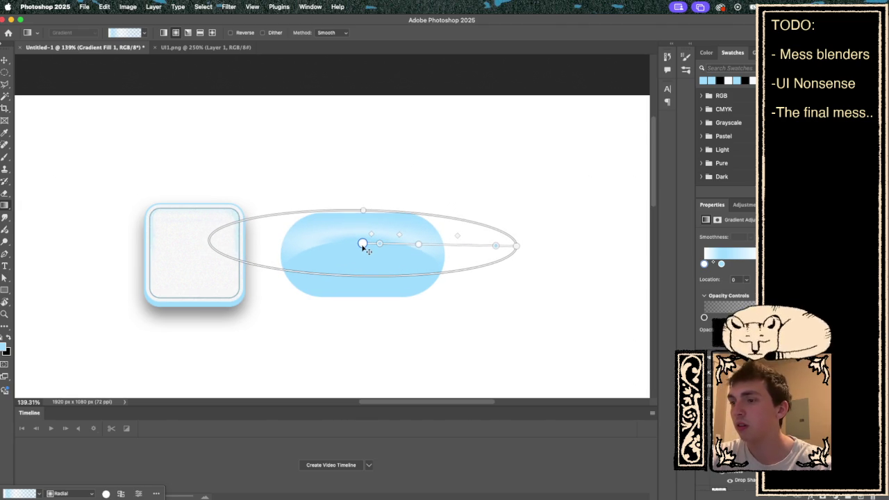
# - Inspect a gradient stop's colour without changes, restore the gradient, and move the highlight up slightly
pyautogui.doubleClick(574, 232)
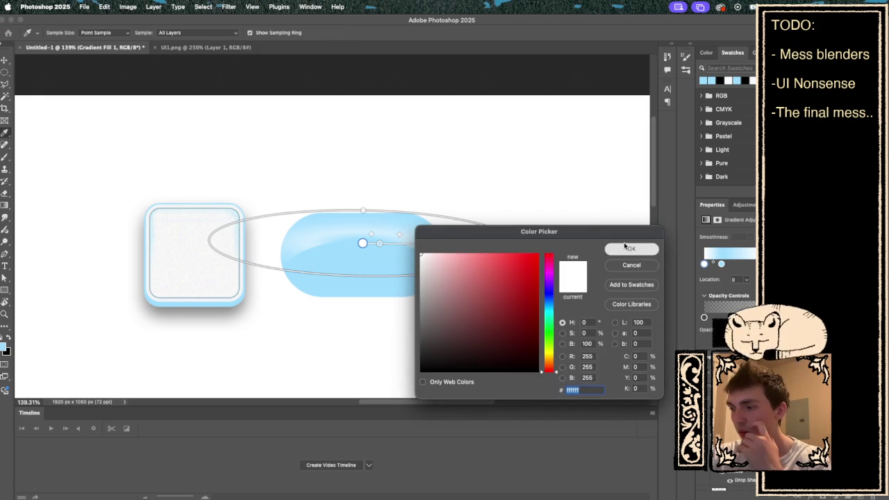
pyautogui.click(633, 248)
pyautogui.press('Escape')
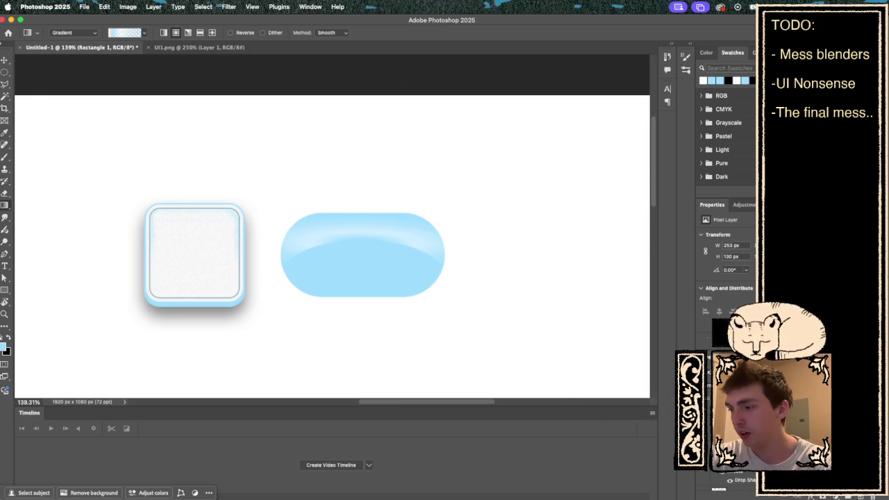
pyautogui.hotkey('ctrl', 'z')
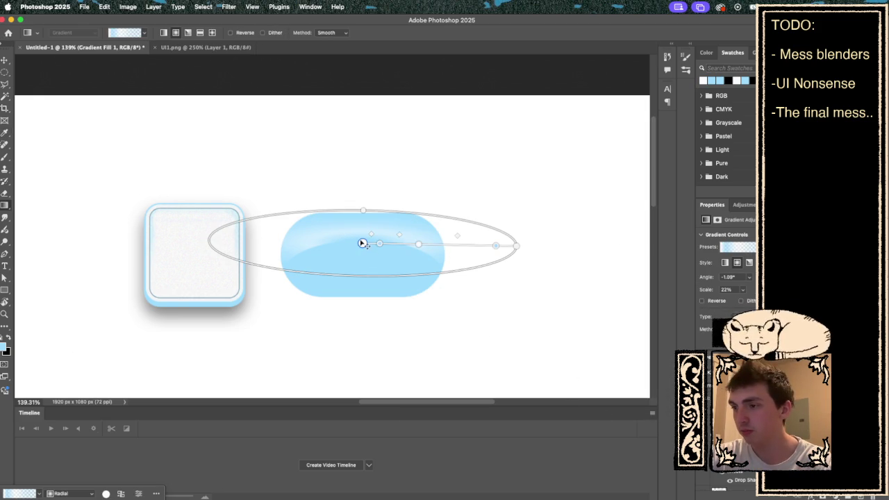
pyautogui.moveTo(363, 244); pyautogui.dragTo(364, 241)
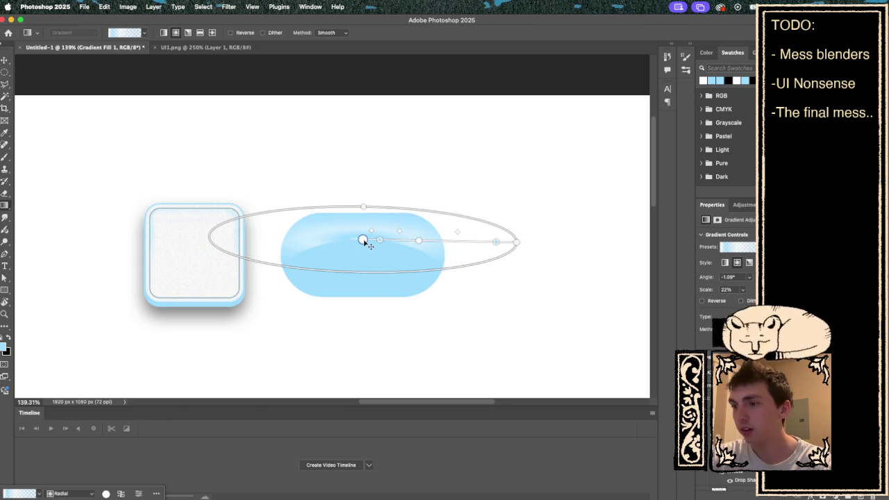
pyautogui.moveTo(204, 497)
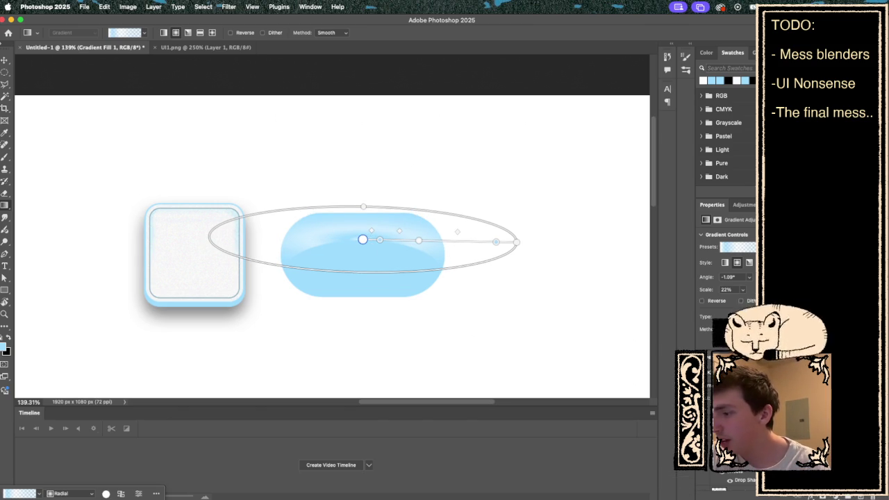
pyautogui.rightClick(671, 436)
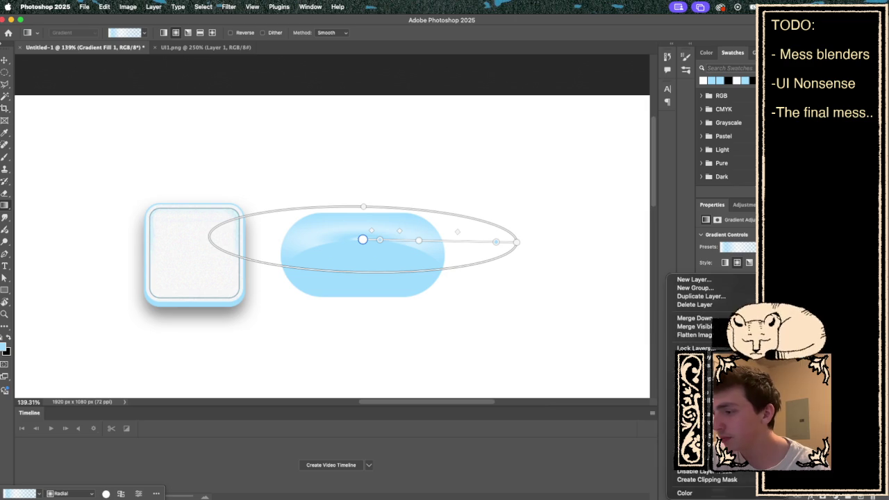
# - Rasterize the Gradient Fill 1 highlight layer into plain pixels and pick the Brush tool
pyautogui.click(677, 458)
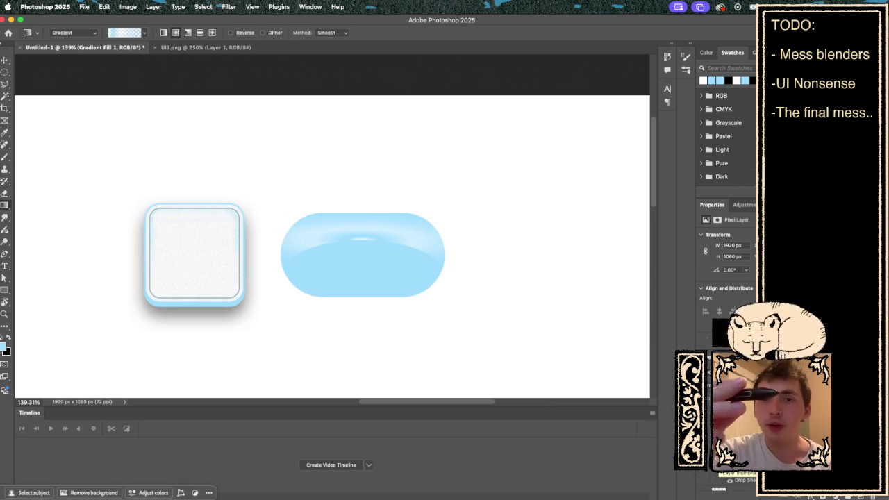
pyautogui.press('e')
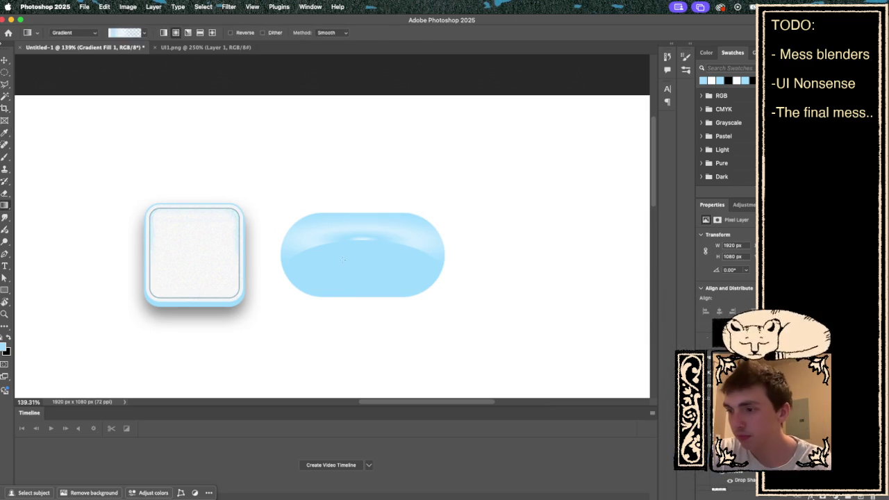
pyautogui.press('b')
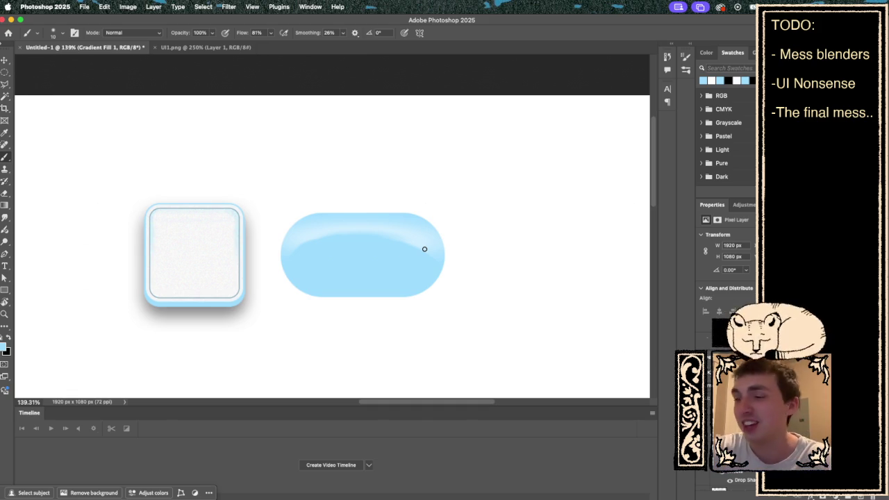
# - Undo a trial 8 px move of the highlight and sample a brush colour from the pill's top
pyautogui.moveTo(409, 241); pyautogui.dragTo(410, 235)
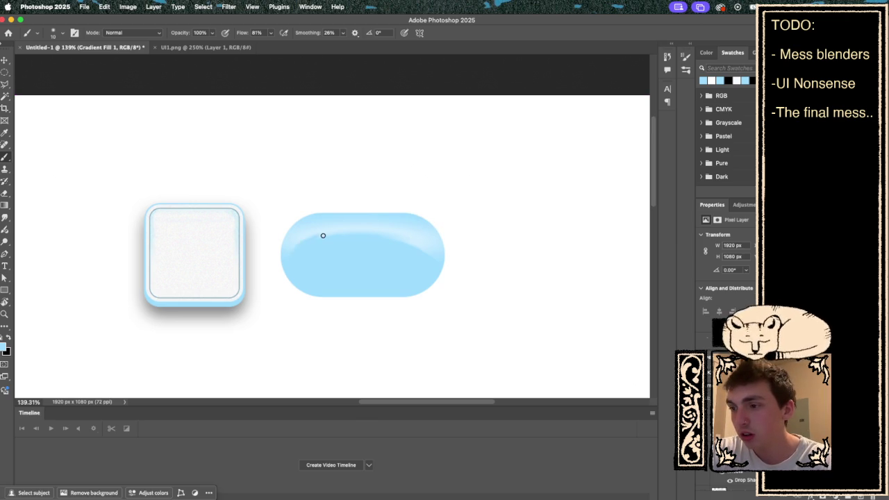
pyautogui.press('super+z')
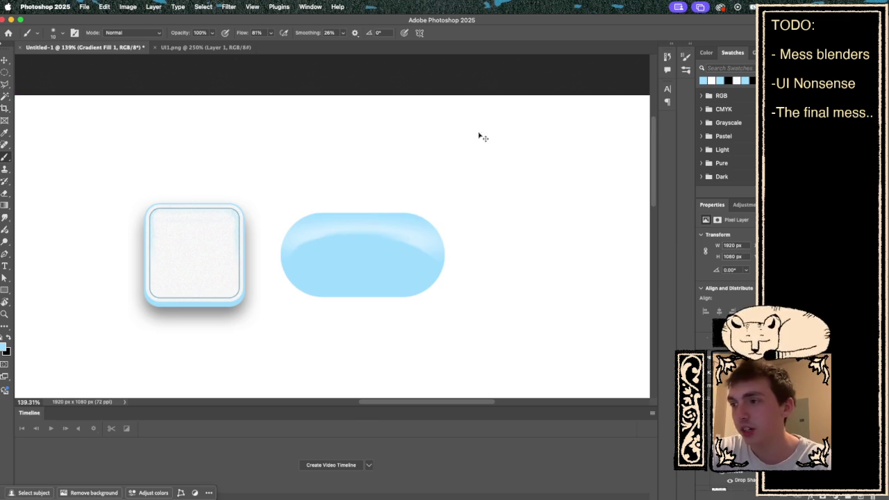
pyautogui.press('i')
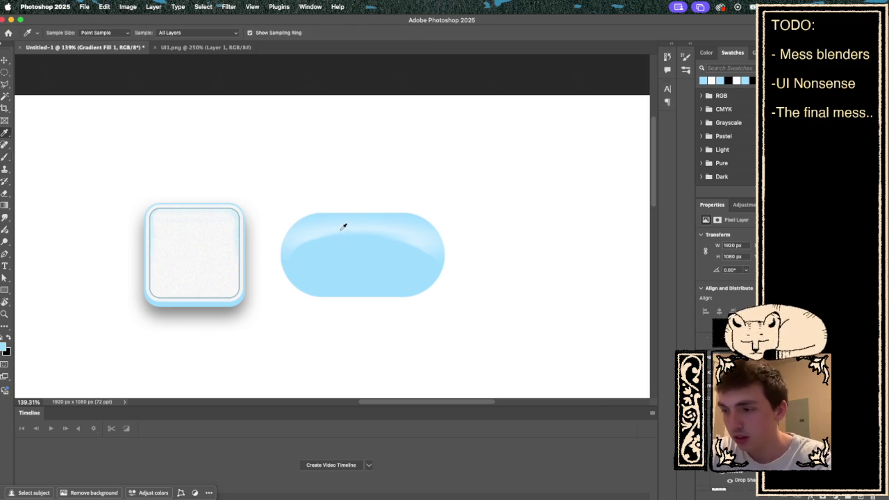
pyautogui.click(333, 231)
pyautogui.press('b')
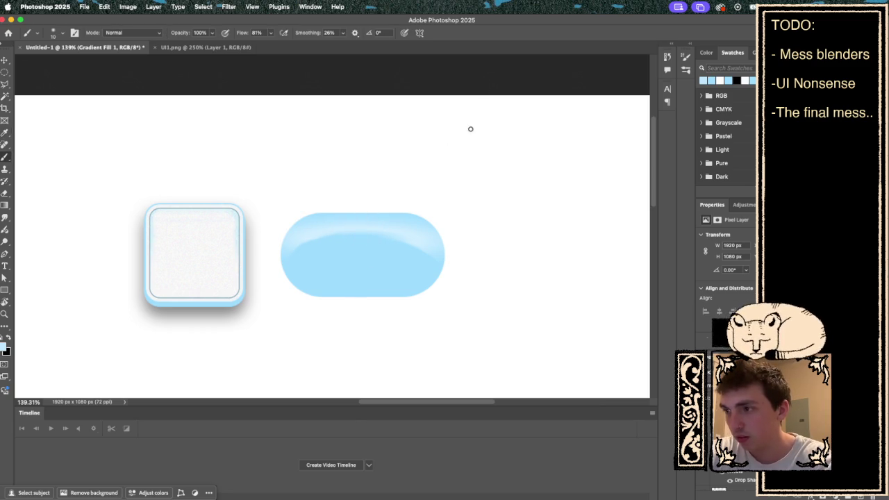
pyautogui.click(419, 33)
# - Add a vertical symmetry axis and place it through the pill's centre
pyautogui.click(438, 57)
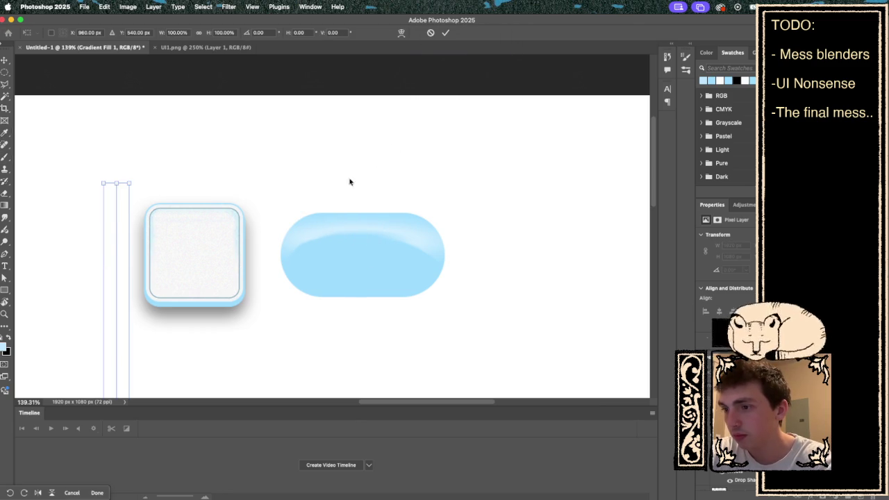
pyautogui.moveTo(117, 242)
pyautogui.mouseDown()
pyautogui.moveTo(302, 175)
pyautogui.moveTo(367, 163)
pyautogui.moveTo(358, 159)
pyautogui.mouseUp()
pyautogui.press('Return')
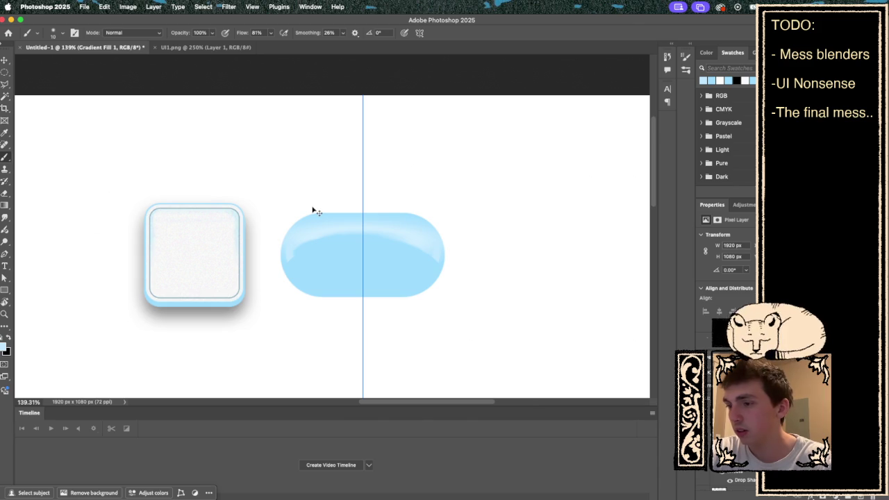
# - Sample the brush colour from the pill's upper edge, ready to paint
pyautogui.keyDown('alt'); pyautogui.click(318, 236); pyautogui.keyUp('alt')
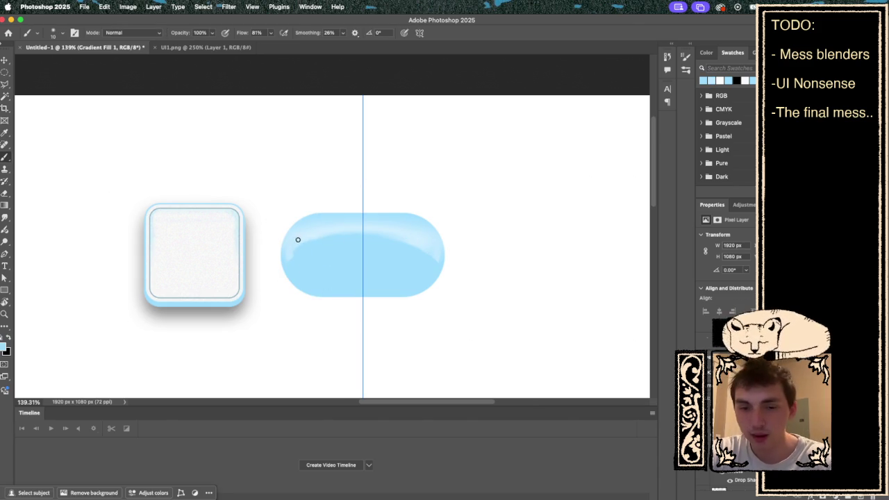
pyautogui.keyDown('alt'); pyautogui.click(312, 243); pyautogui.keyUp('alt')
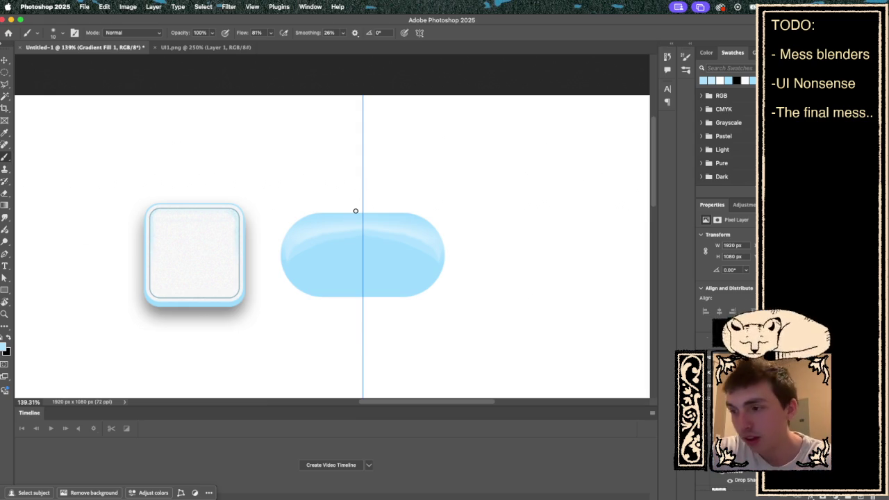
pyautogui.press('i')
pyautogui.moveTo(317, 232); pyautogui.dragTo(308, 232)
pyautogui.press('b')
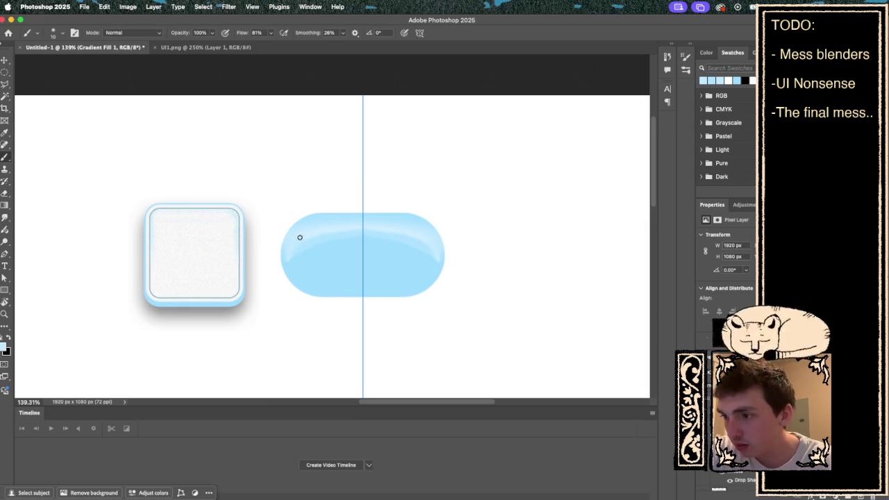
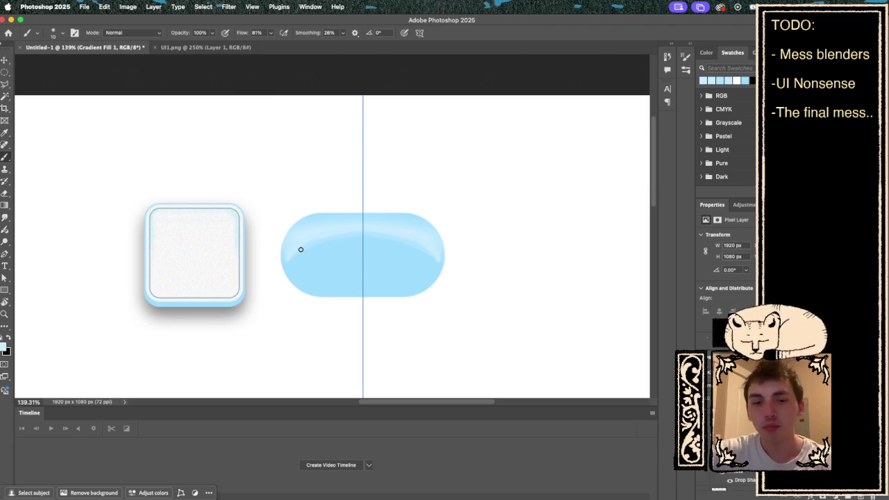
# - Sample the pill's blue and paint light streaks along its top edge, undoing a bad stroke
pyautogui.keyDown('alt'); pyautogui.click(308, 233); pyautogui.keyUp('alt')
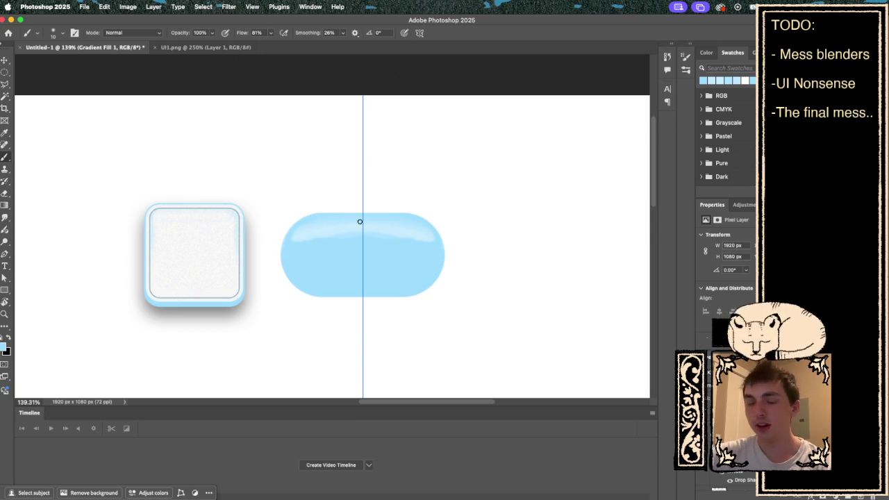
pyautogui.keyDown('super'); pyautogui.click(323, 226); pyautogui.keyUp('super')
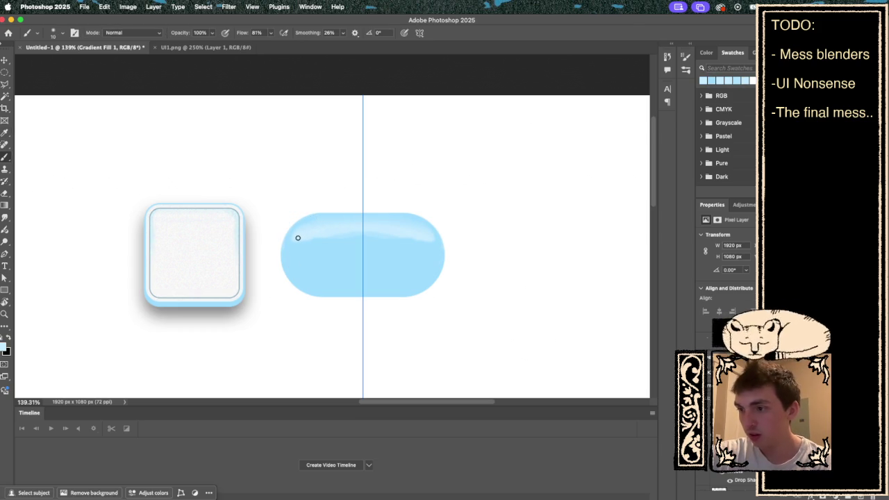
pyautogui.moveTo(329, 236); pyautogui.dragTo(402, 236)
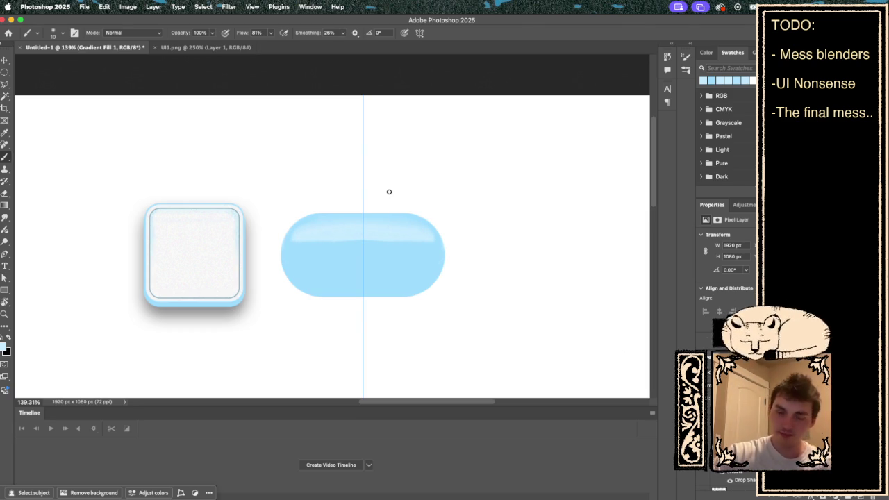
pyautogui.keyDown('alt'); pyautogui.click(339, 236); pyautogui.keyUp('alt')
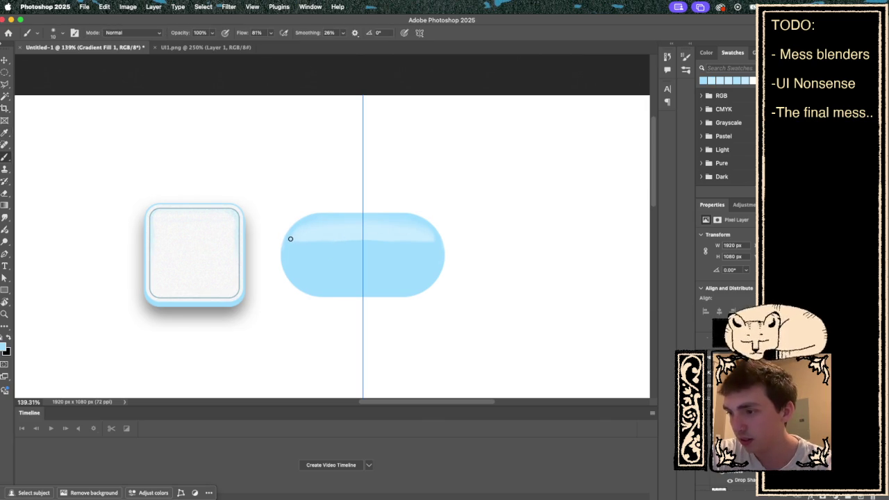
pyautogui.moveTo(290, 241); pyautogui.dragTo(441, 235)
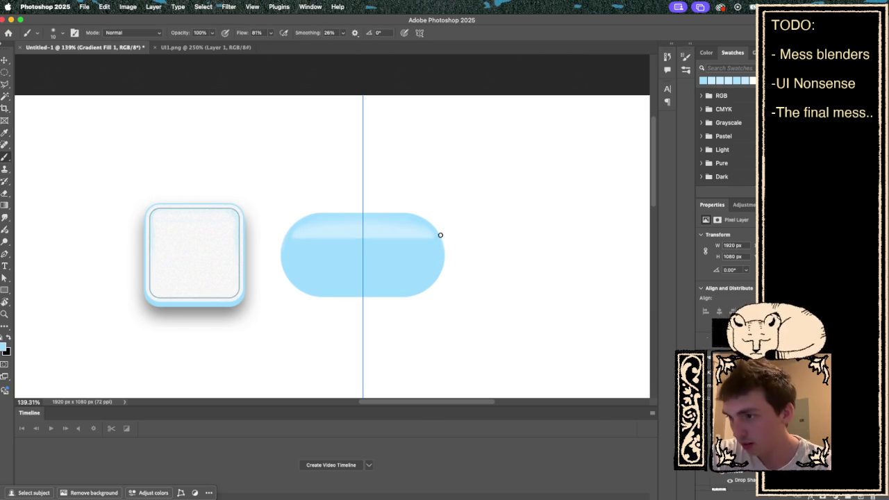
pyautogui.press('super+z')
# - Pick a lighter swatch colour and paint a bright strip across the pill's highlight
pyautogui.moveTo(357, 238); pyautogui.dragTo(361, 236)
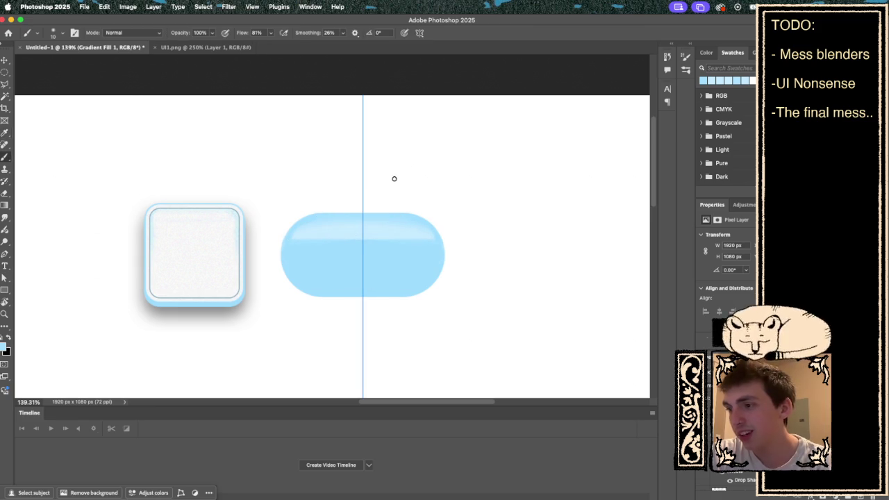
pyautogui.click(706, 52)
pyautogui.click(733, 52)
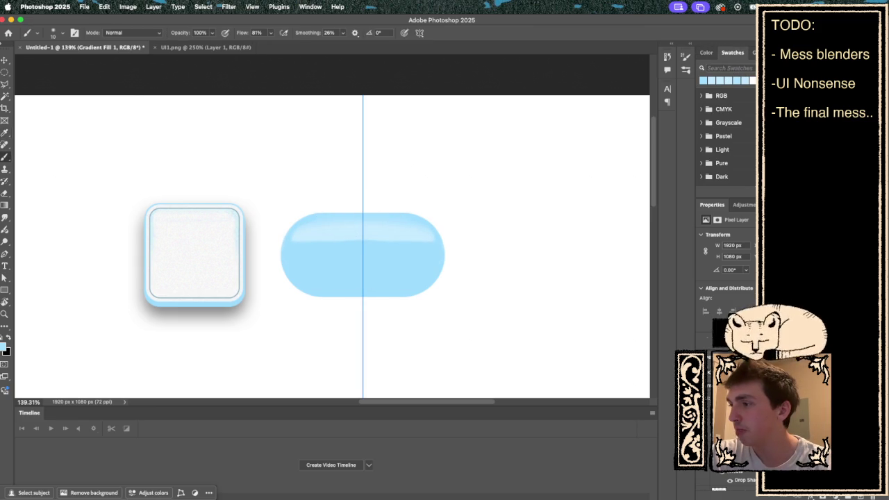
pyautogui.moveTo(430, 240); pyautogui.dragTo(292, 243)
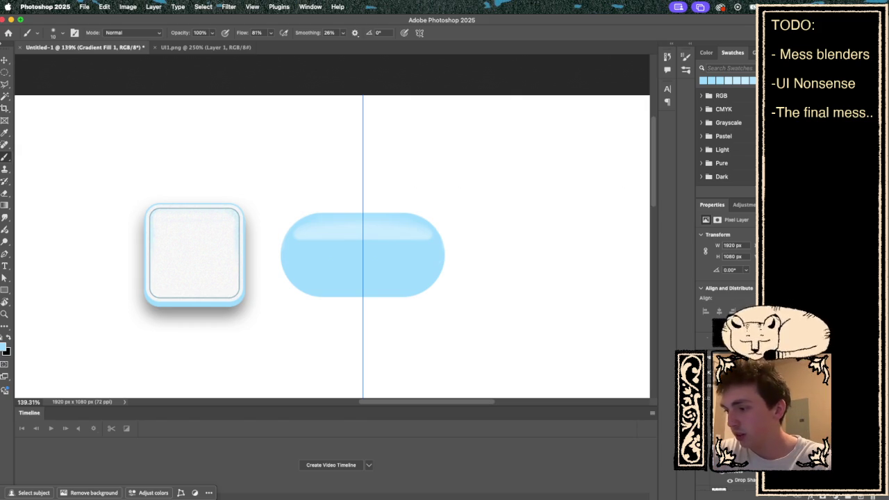
# - Step down the layer stack with Option+[ to select the Rectangle 1 layer
pyautogui.hotkey('alt', '[')
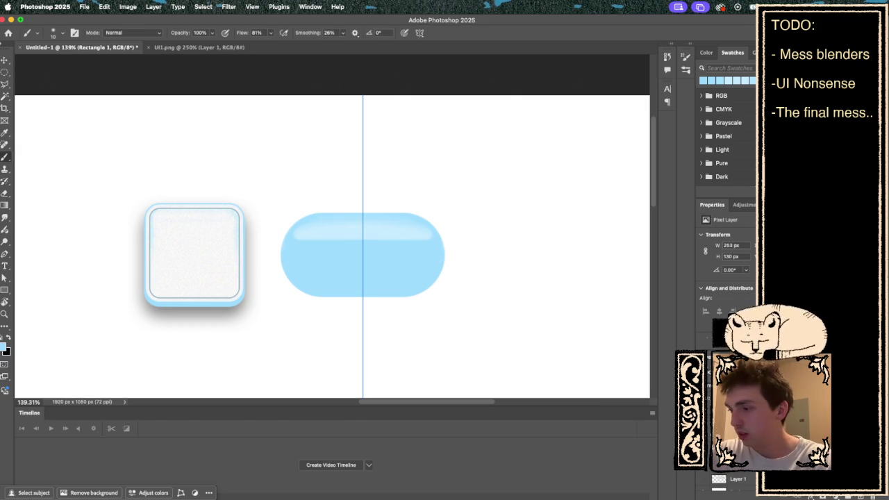
# - Choose Symmetry Off in the Brush options bar to remove the pill's vertical guide
pyautogui.click(420, 32)
pyautogui.click(420, 33)
pyautogui.click(420, 32)
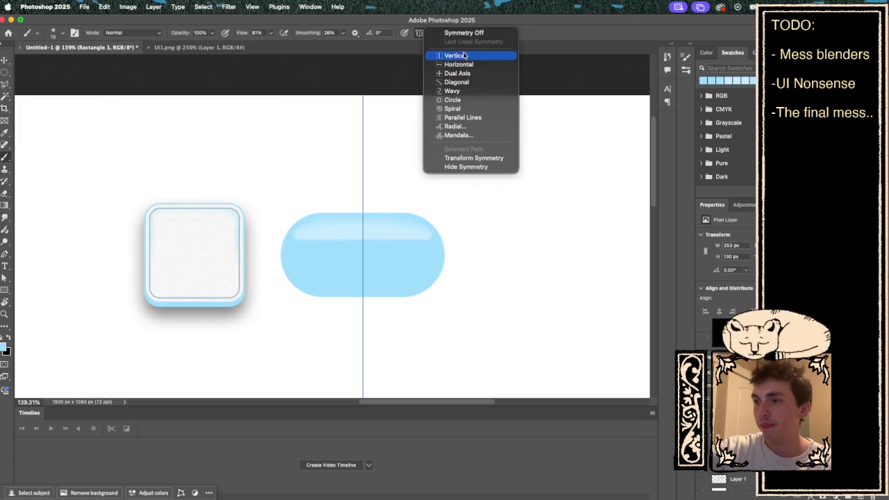
pyautogui.click(452, 32)
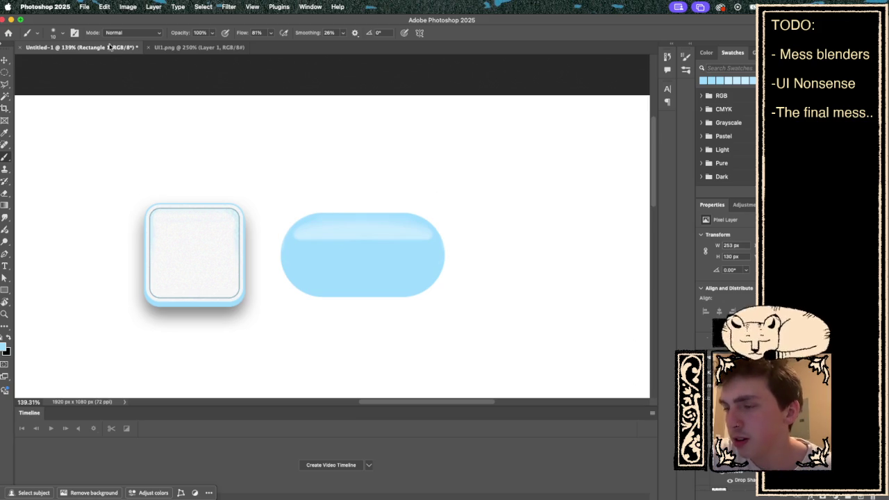
pyautogui.click(153, 6)
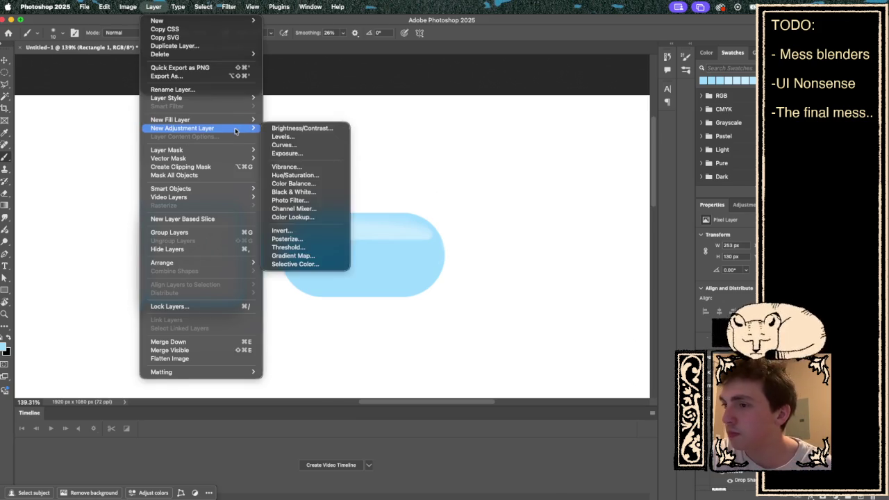
# - Add a Stroke layer style to the pill and set a first outline colour
pyautogui.moveTo(231, 98)
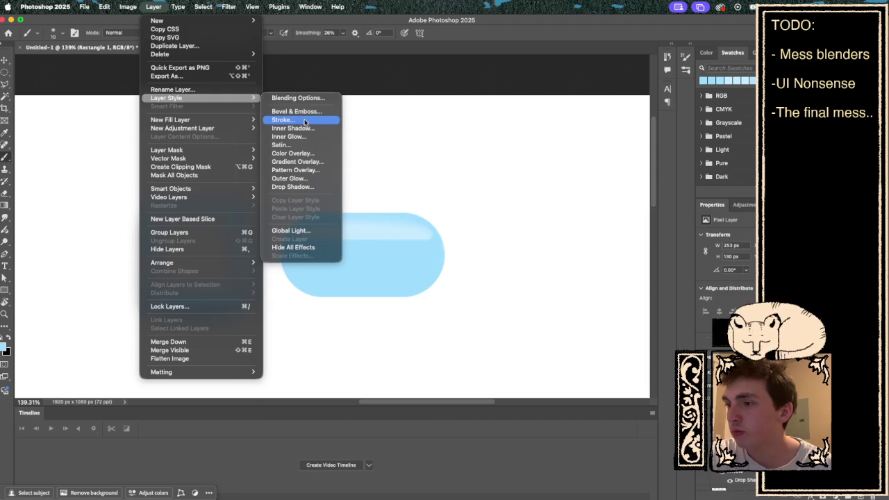
pyautogui.click(306, 119)
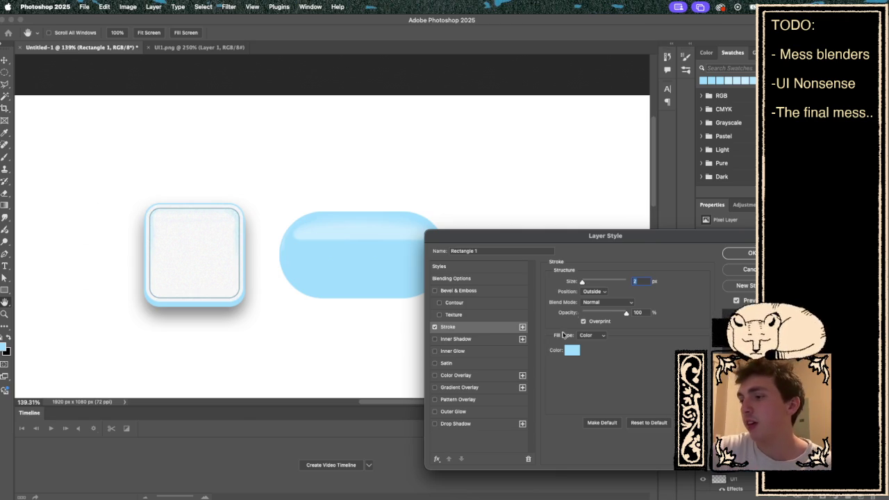
pyautogui.click(572, 351)
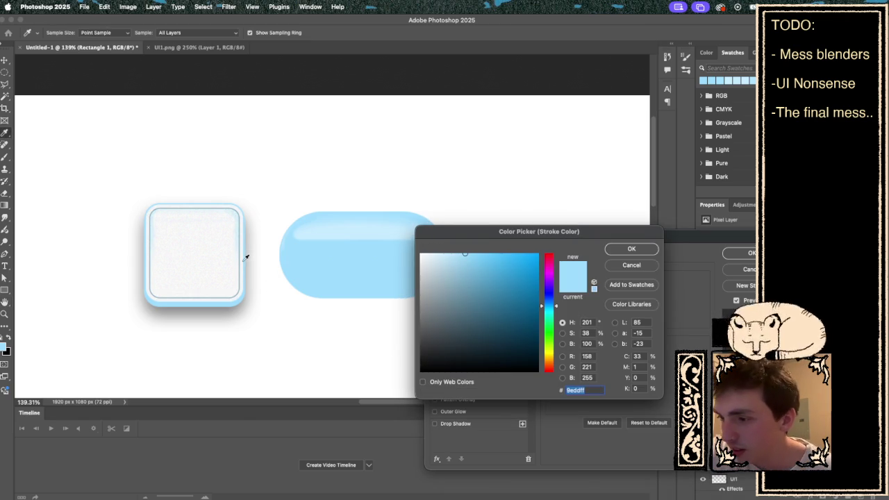
pyautogui.click(656, 251)
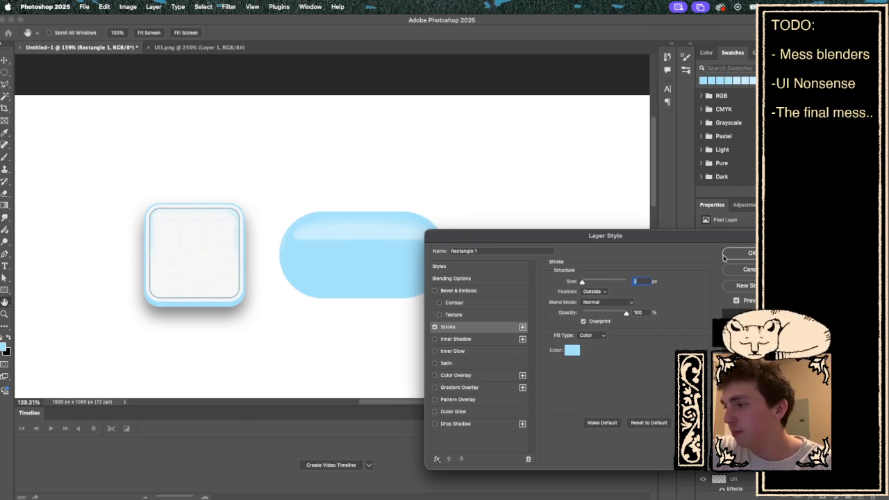
pyautogui.click(738, 254)
pyautogui.scroll(3, 279, 264)
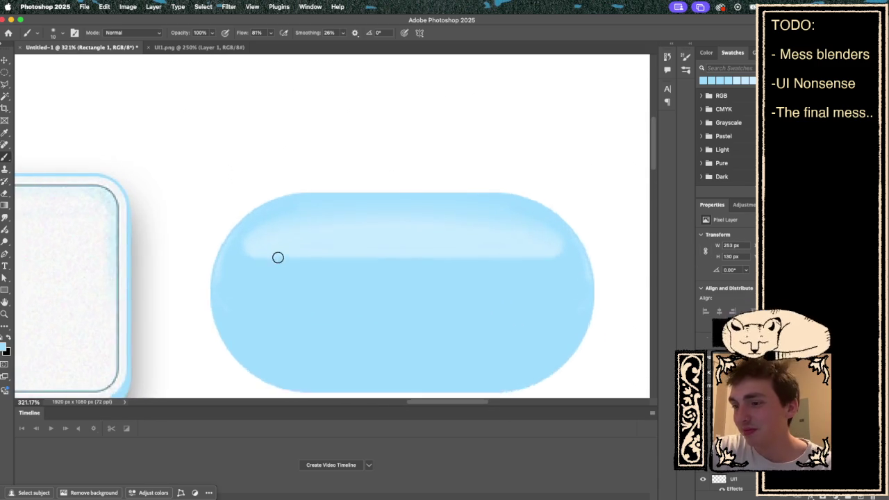
pyautogui.hscroll(-5, 276, 259)
pyautogui.scroll(5, 278, 255)
pyautogui.scroll(1, 279, 255)
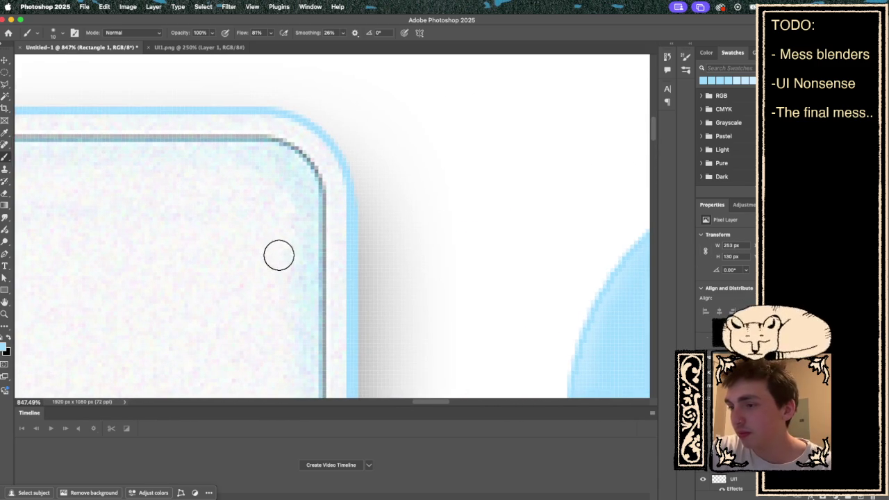
# - Reopen the pill's Stroke style and eyedrop the grey outline 979da1 from the canvas
pyautogui.click(154, 7)
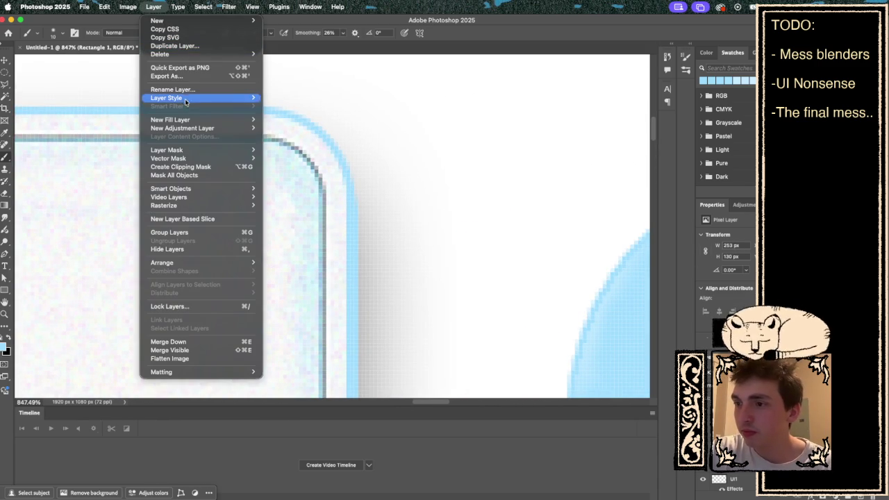
pyautogui.moveTo(238, 100)
pyautogui.click(311, 124)
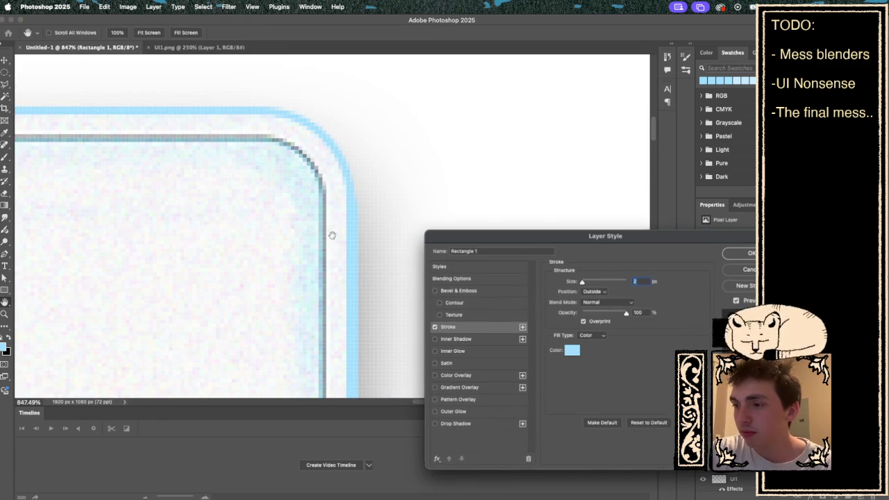
pyautogui.click(574, 349)
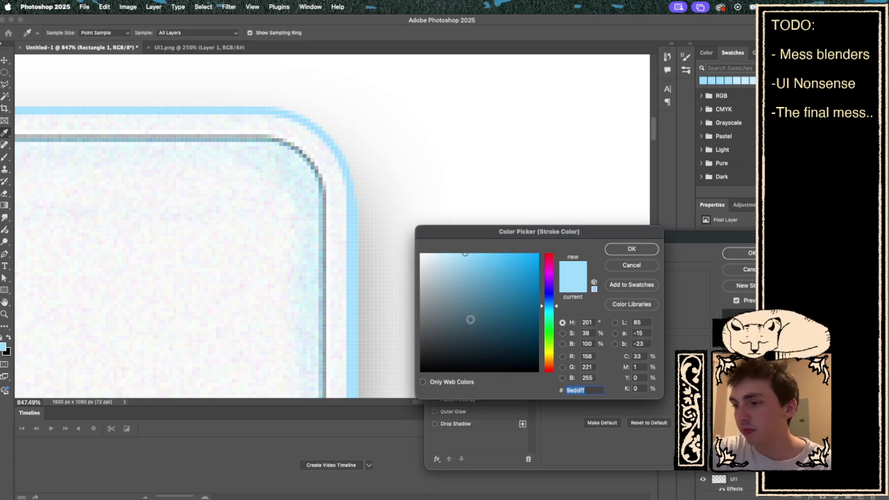
pyautogui.click(328, 233)
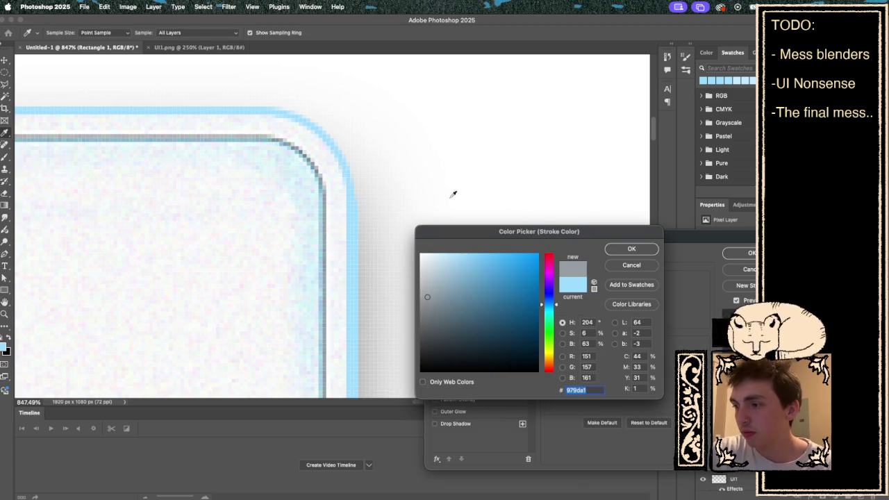
pyautogui.click(633, 249)
pyautogui.click(745, 253)
pyautogui.scroll(-15, 535, 207)
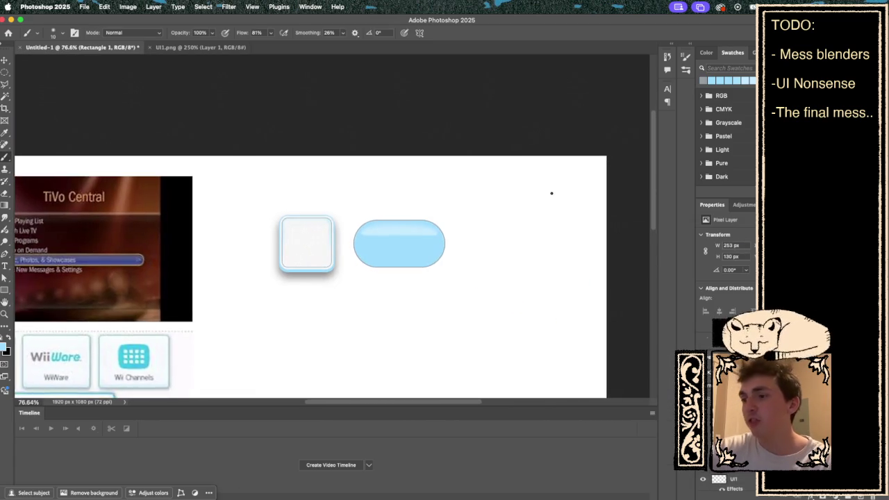
pyautogui.scroll(6, 552, 193)
pyautogui.scroll(-2, 552, 193)
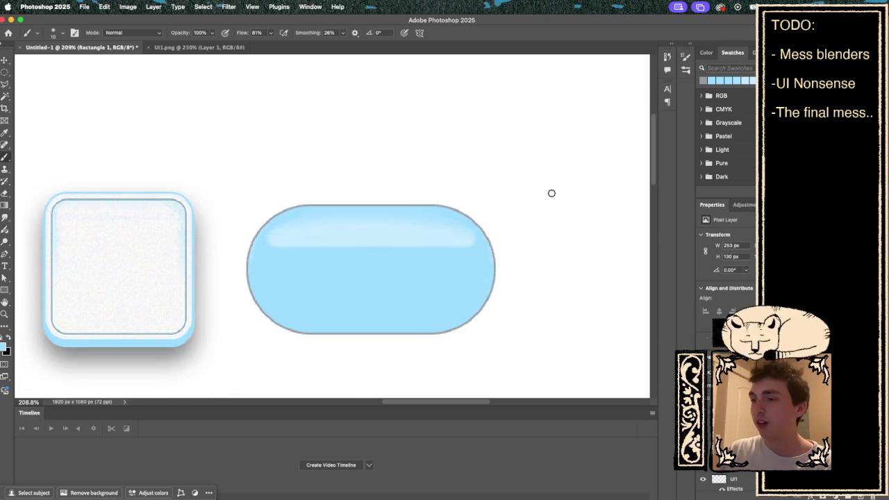
pyautogui.scroll(-8, 552, 193)
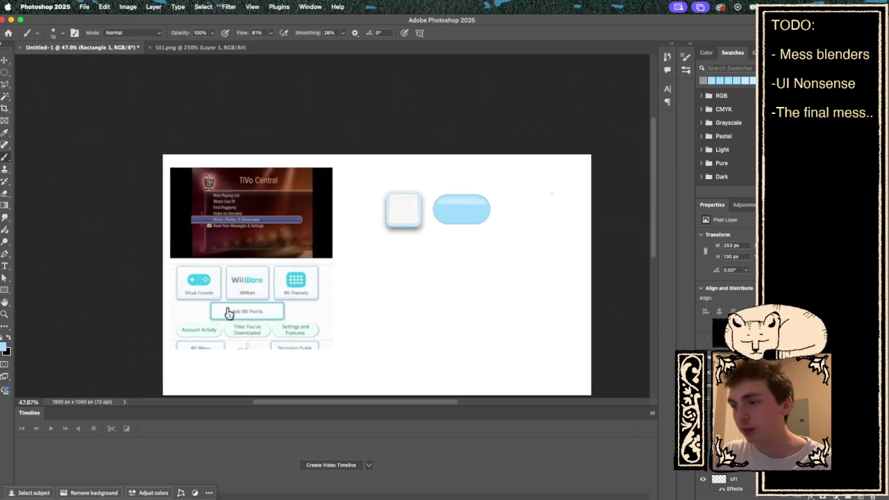
pyautogui.scroll(4, 552, 193)
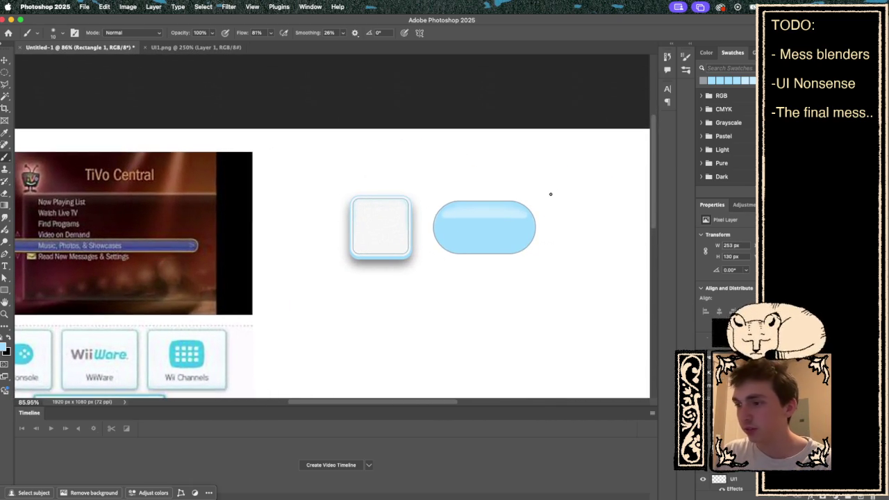
pyautogui.scroll(5, 551, 193)
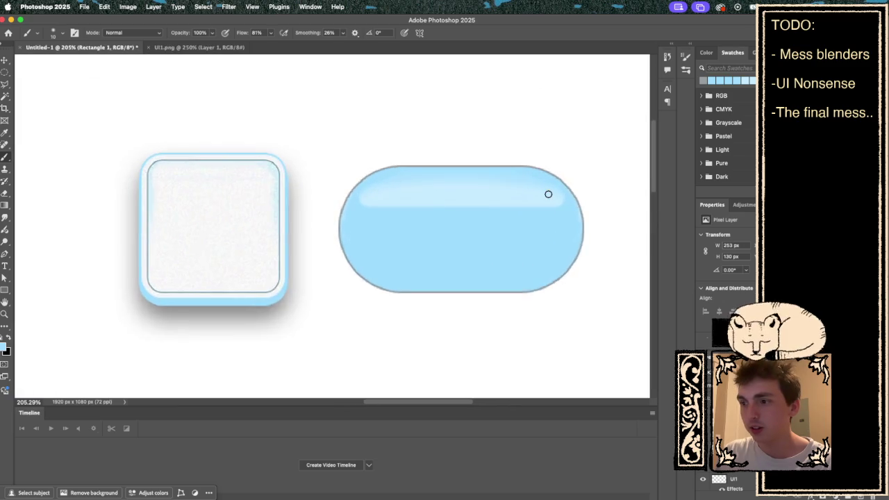
pyautogui.scroll(-1, 548, 194)
pyautogui.hscroll(2, 548, 194)
pyautogui.scroll(3, 548, 194)
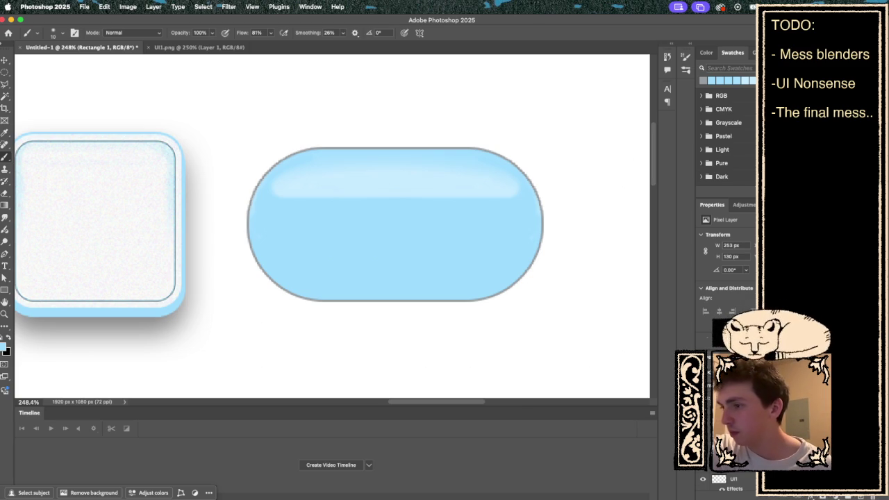
# - Browse New Adjustment Layer, dismiss it, then open Rectangle 1's Stroke style (2 px, Outside, grey)
pyautogui.click(153, 7)
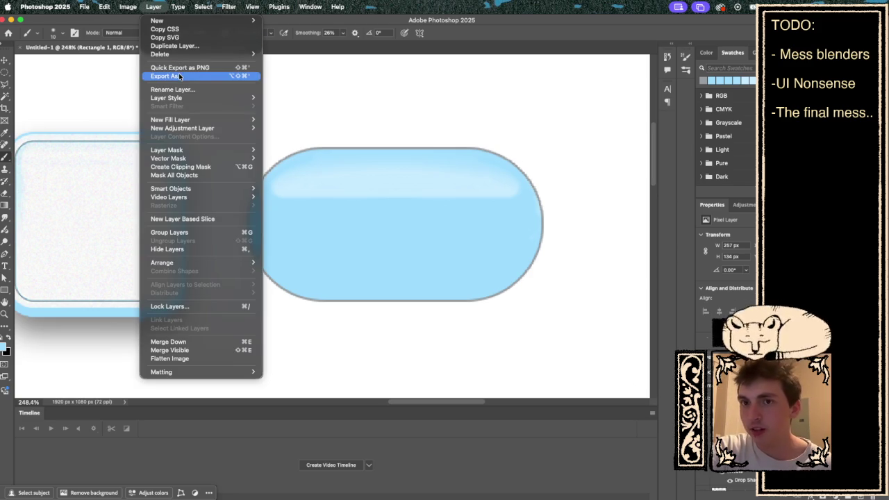
pyautogui.moveTo(181, 129)
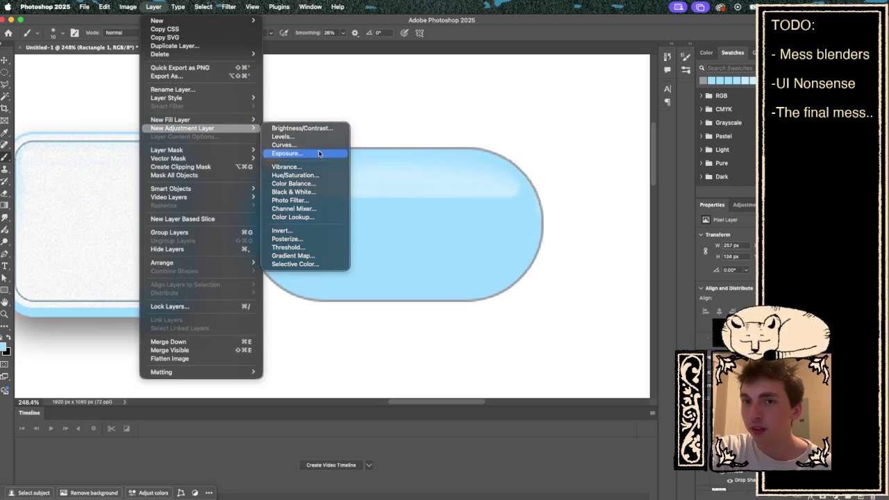
pyautogui.click(286, 152)
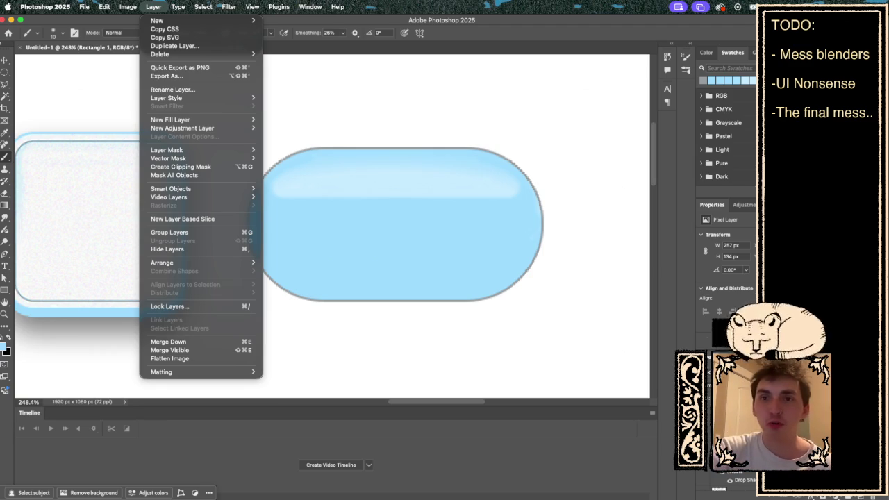
pyautogui.press('Escape')
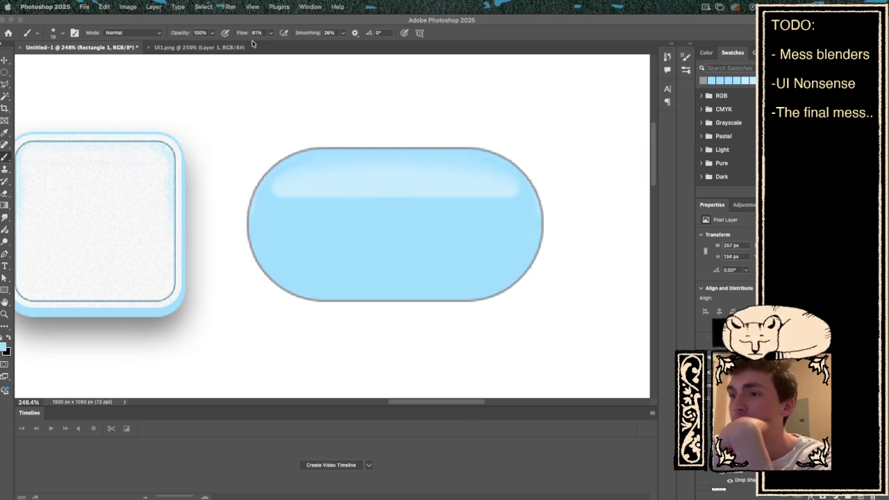
pyautogui.click(149, 8)
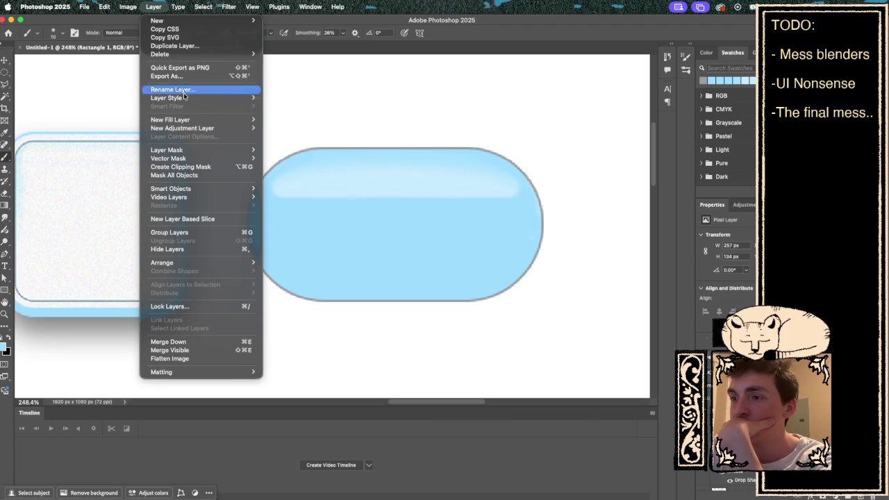
pyautogui.moveTo(223, 97)
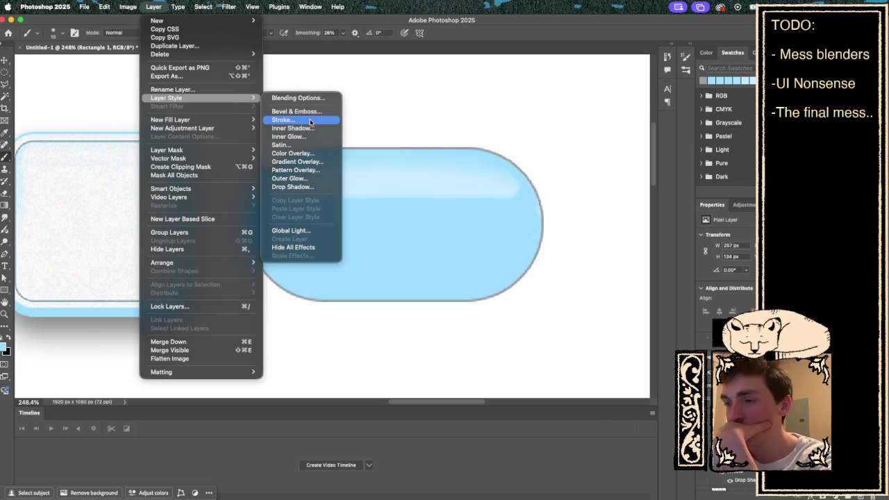
pyautogui.click(309, 121)
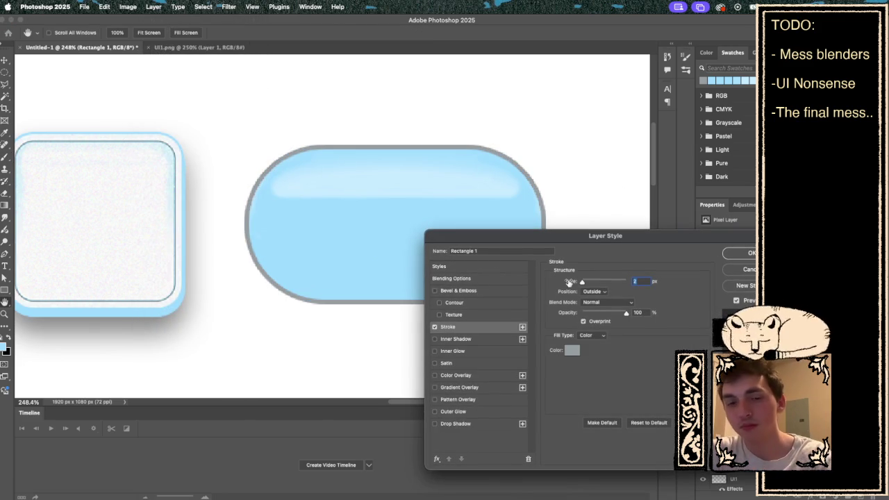
# - Set the stroke size to 5 px and eyedrop near-white faf2f3 from the canvas
pyautogui.write('5')
pyautogui.click(568, 350)
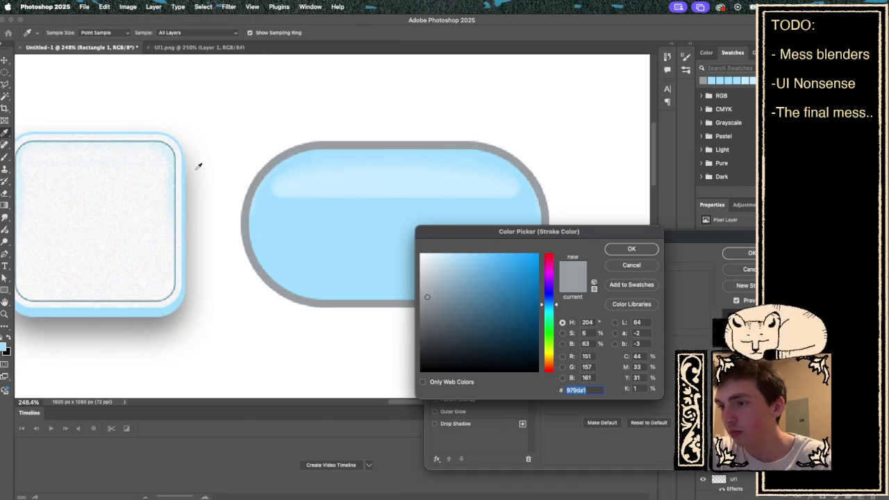
pyautogui.click(168, 135)
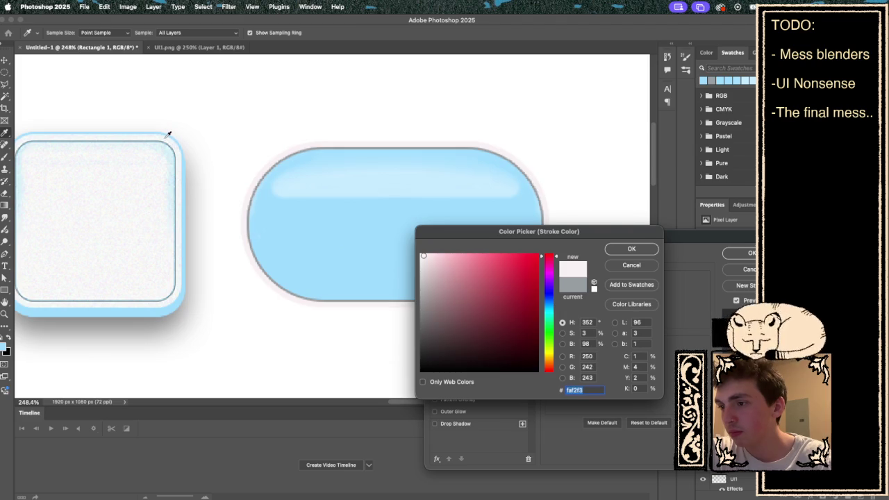